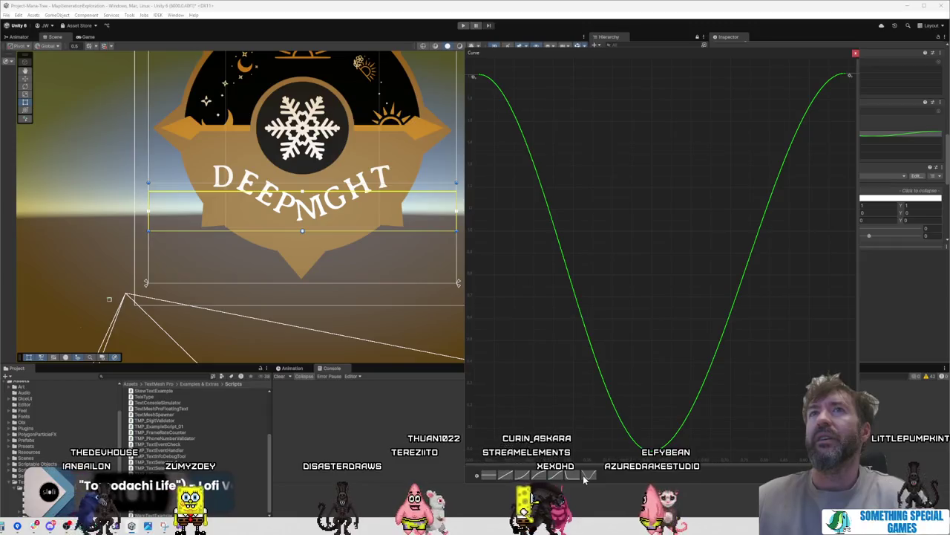
Step: Raise the curve's low point and steepen its start fall and end rise
left_click_drag(649, 447, 650, 322)
mouse_move(496, 83)
left_mouse_down()
mouse_move(488, 102)
mouse_move(498, 114)
left_mouse_up()
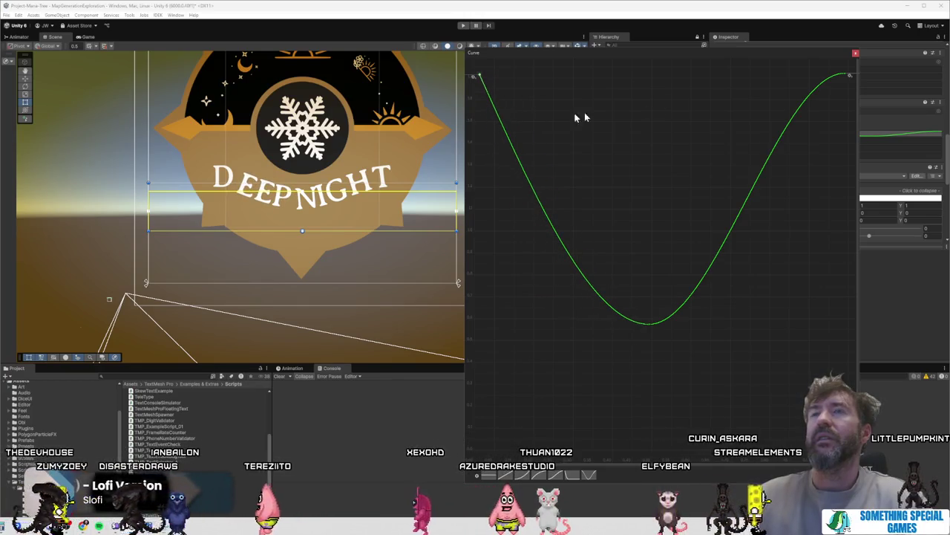
left_click(847, 76)
left_click_drag(829, 74, 850, 80)
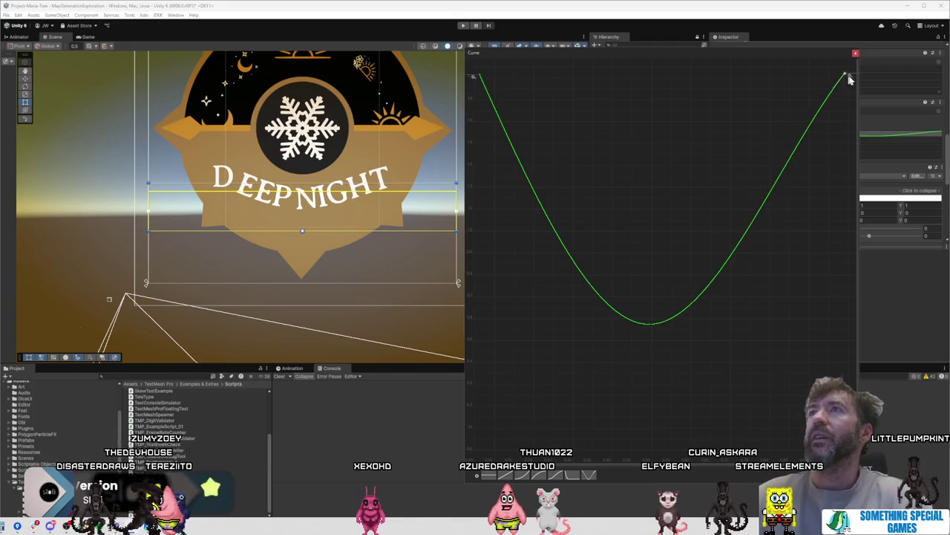
Step: Reset the vertex curve to flat, add a middle key and pull it down into a shallow dip
left_click(490, 477)
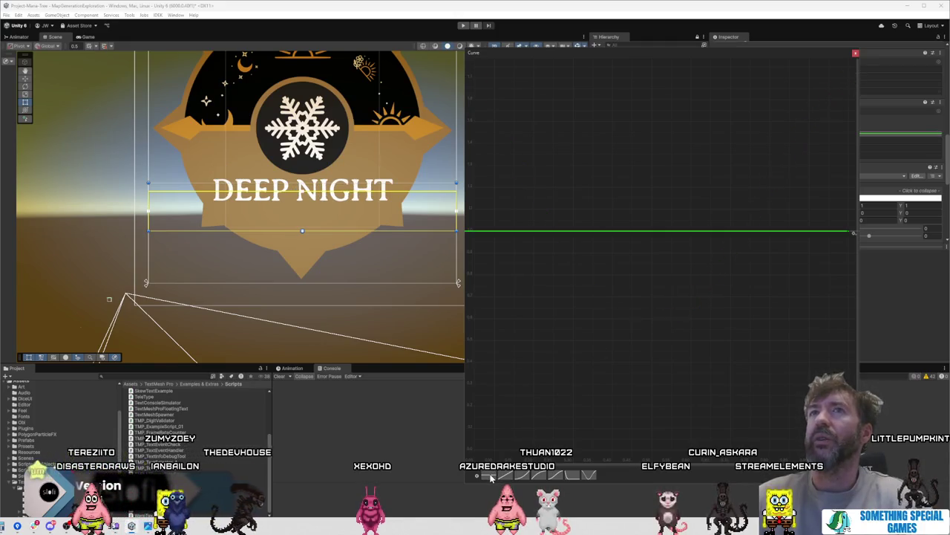
double_click(660, 234)
left_click_drag(659, 234, 646, 428)
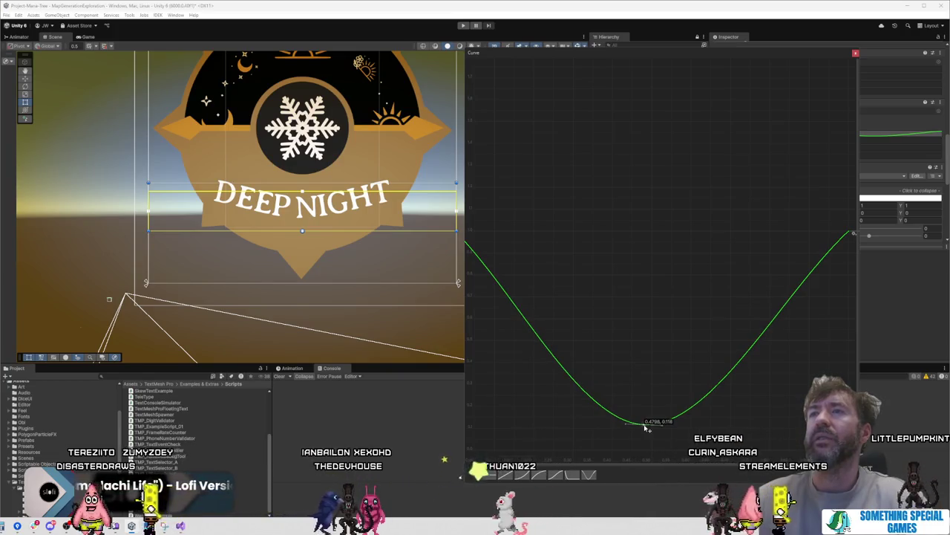
scroll(258, 242, "down", 3)
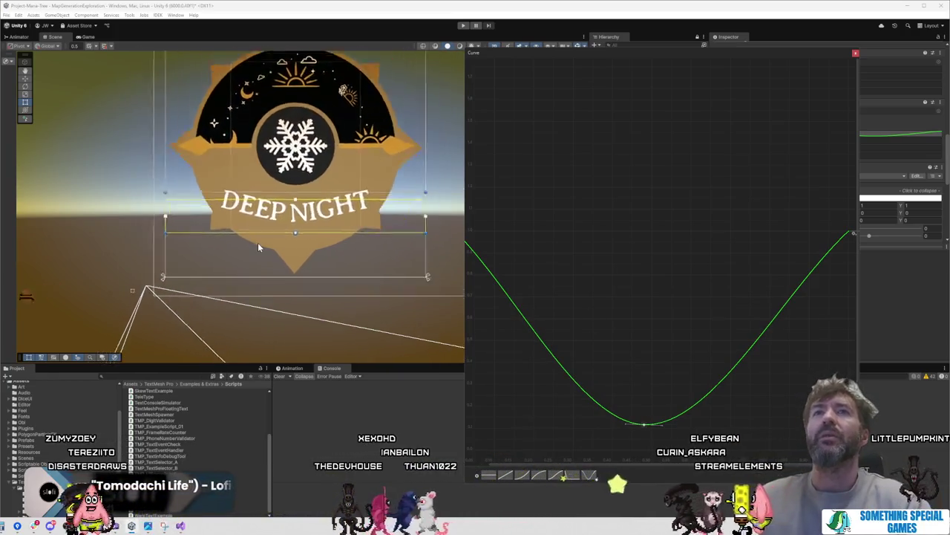
mouse_move(596, 53)
left_mouse_down()
mouse_move(240, 123)
mouse_move(0, 101)
left_mouse_up()
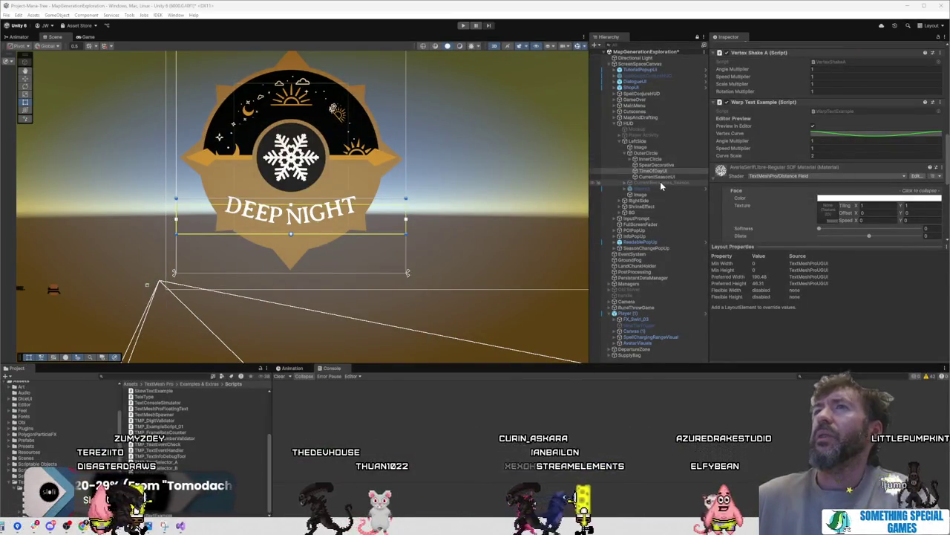
Step: Enable the Mockup reference image and pan the Scene to show the badge
left_click(665, 129)
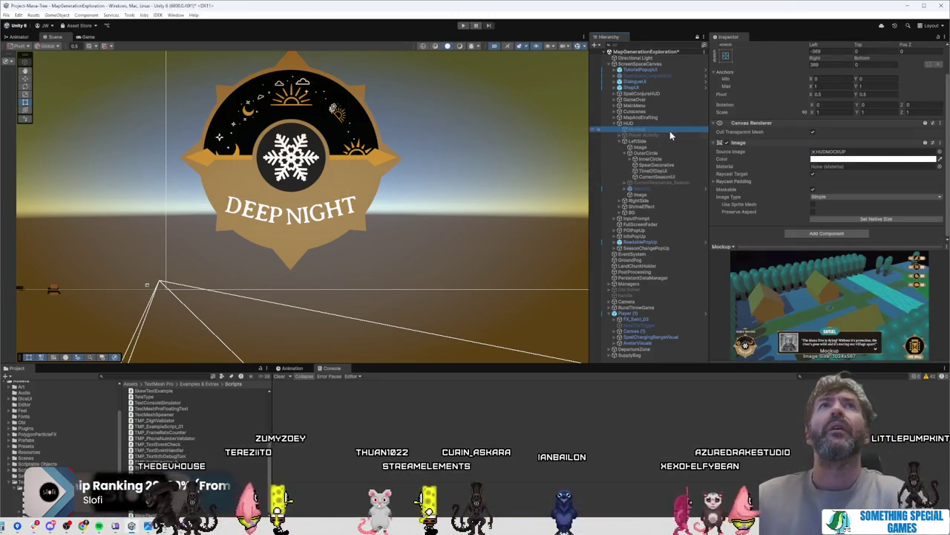
scroll(760, 117, "up", 3)
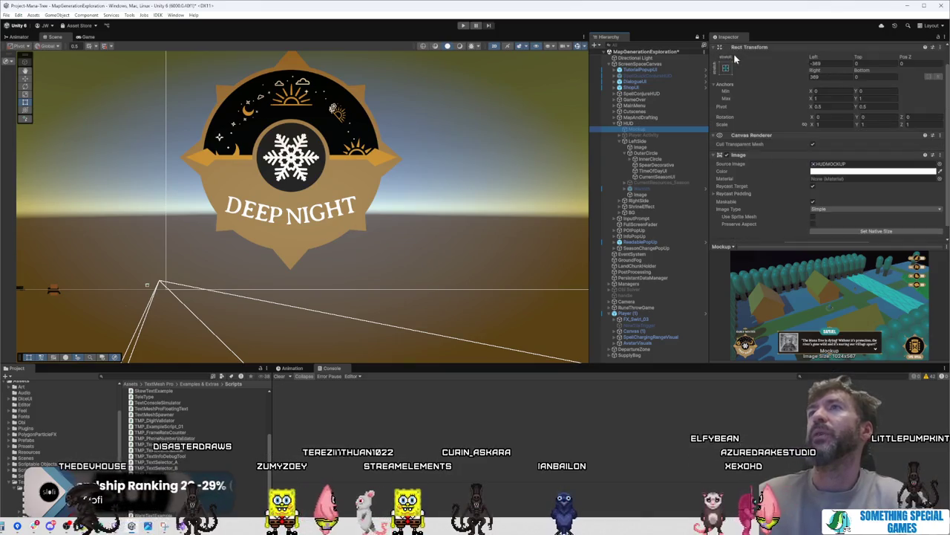
left_click(730, 48)
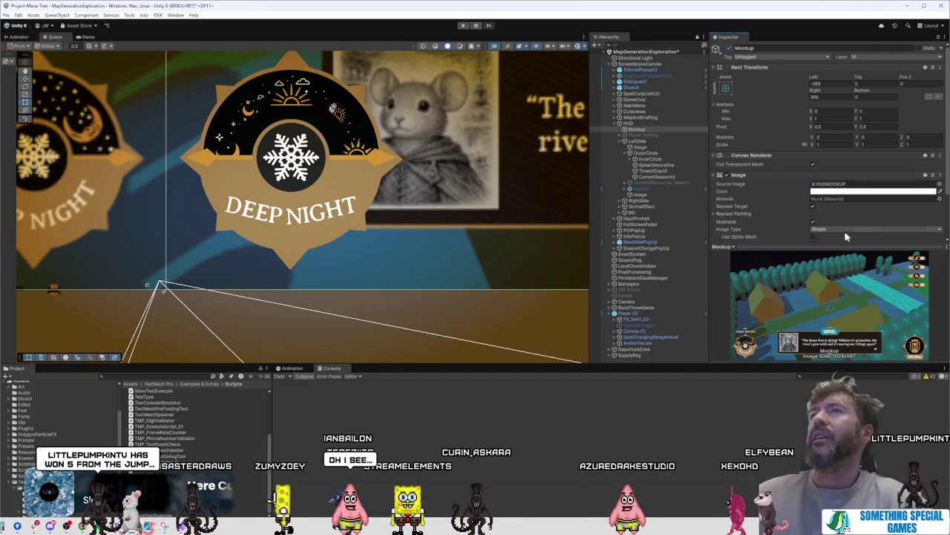
mouse_move(333, 239)
left_mouse_down()
mouse_move(406, 319)
mouse_move(452, 320)
left_mouse_up()
Step: Select TimeOfDayUI and open its Warp Text Vertex Curve in the curve editor
scroll(421, 321, "up", 2)
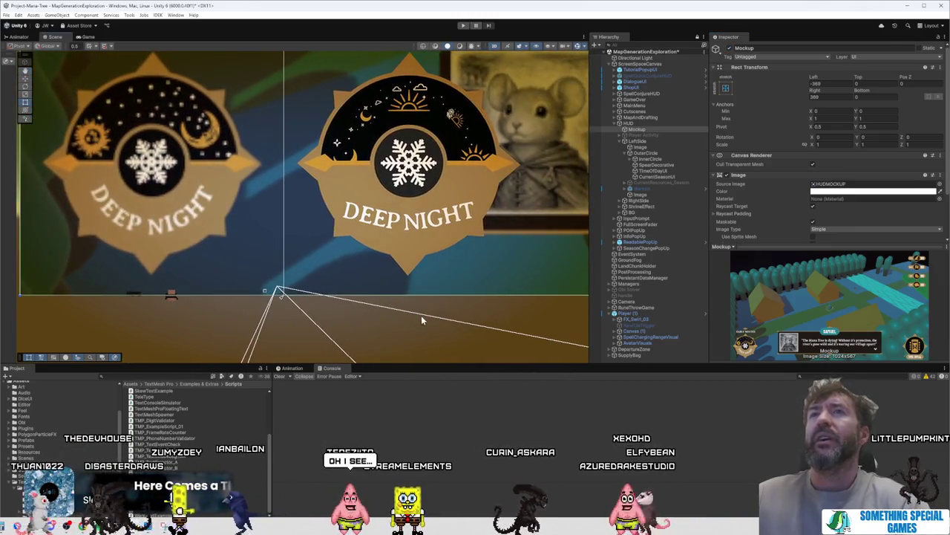
left_click(668, 171)
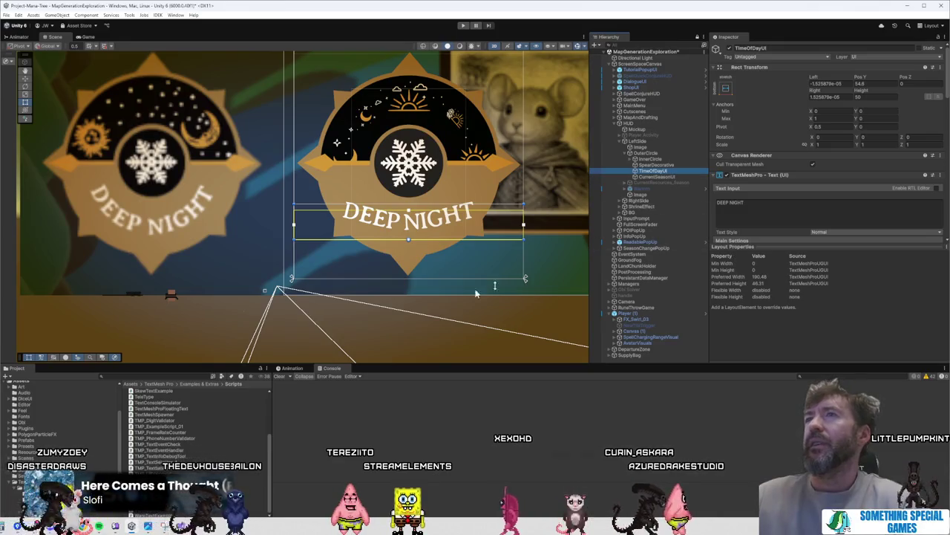
scroll(822, 228, "down", 10)
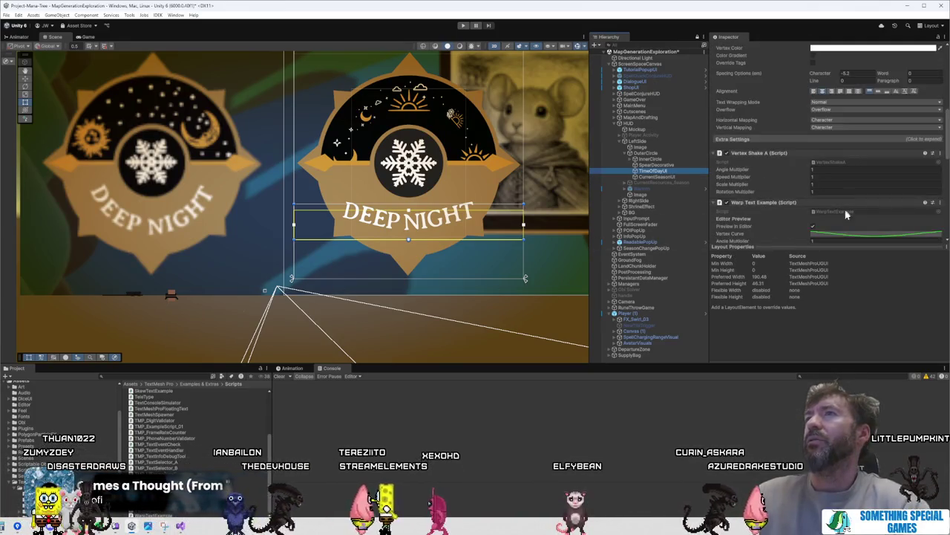
left_click(850, 236)
mouse_move(687, 102)
left_mouse_down()
mouse_move(717, 49)
mouse_move(704, 58)
left_mouse_up()
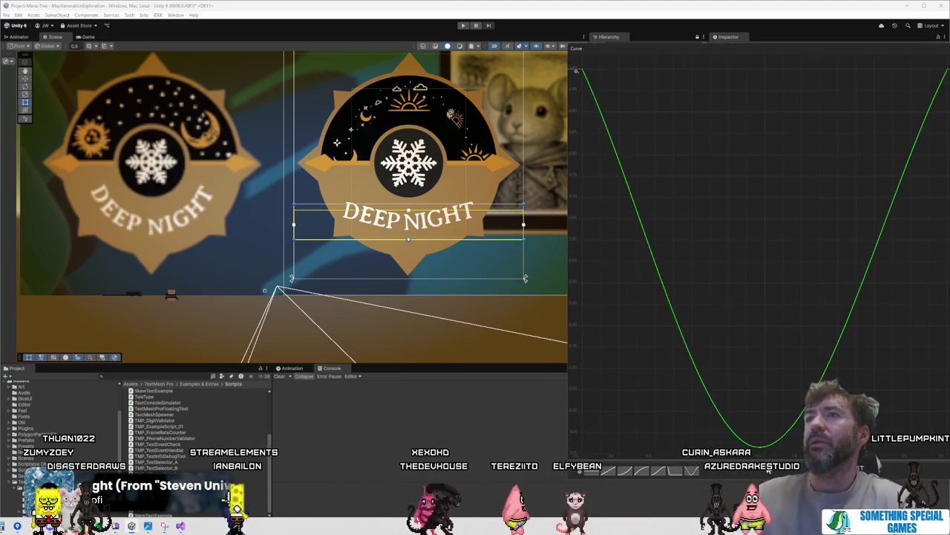
Step: Nudge the bottom key right and make the flat first key start steeply downward
mouse_move(761, 450)
left_mouse_down()
mouse_move(753, 389)
mouse_move(770, 374)
mouse_move(778, 448)
left_mouse_up()
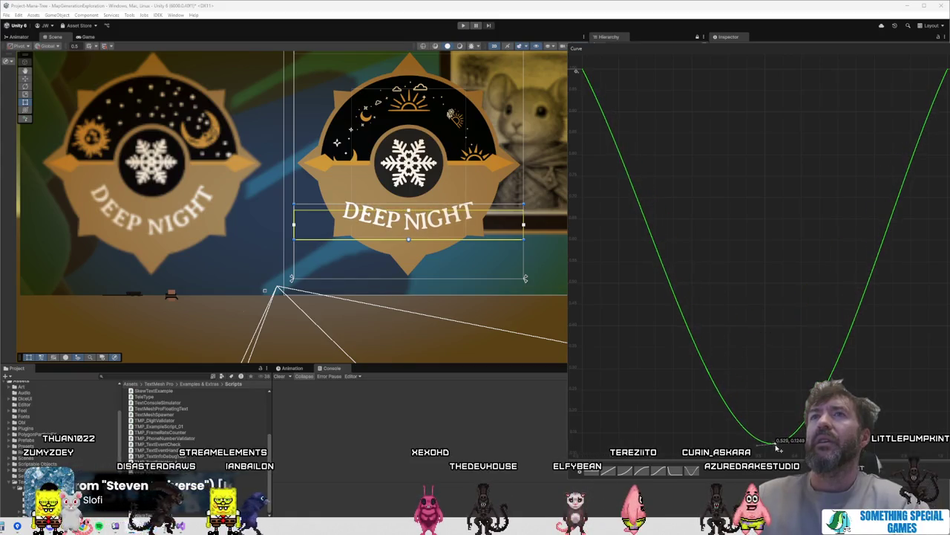
right_click(583, 74)
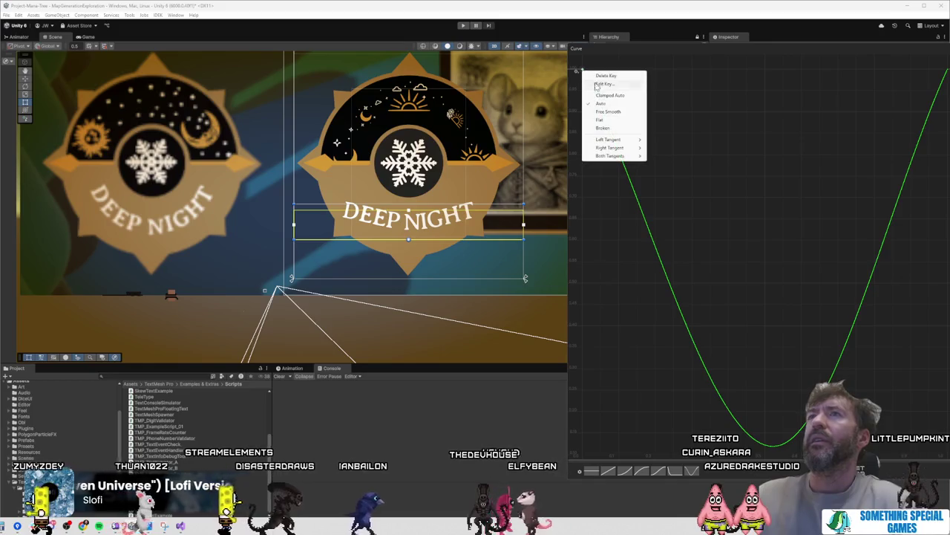
left_click(619, 124)
mouse_move(609, 71)
left_mouse_down()
mouse_move(586, 116)
mouse_move(598, 111)
left_mouse_up()
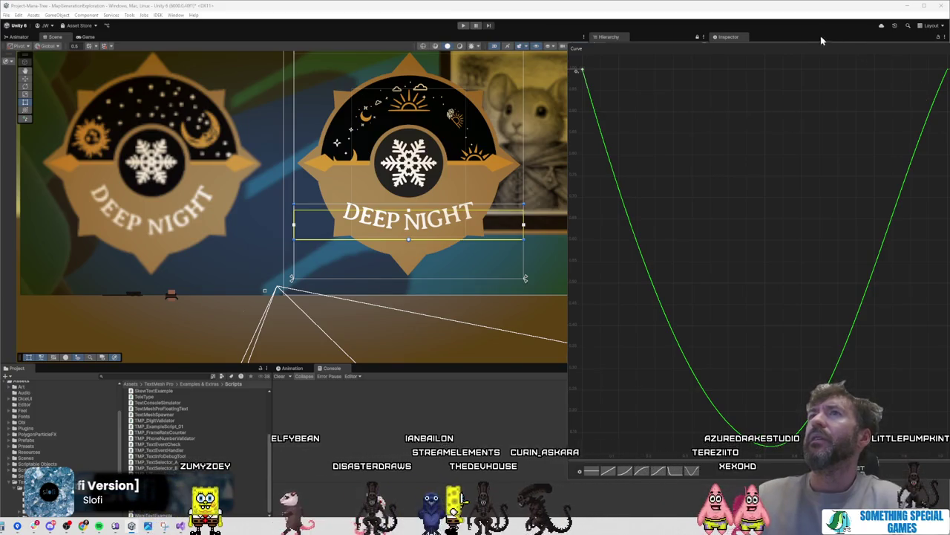
Step: Flatten and steepen the right-end key, lower the bottom key, and zoom out
right_click(928, 72)
left_click(920, 119)
mouse_move(904, 72)
left_mouse_down()
mouse_move(921, 119)
mouse_move(919, 100)
left_mouse_up()
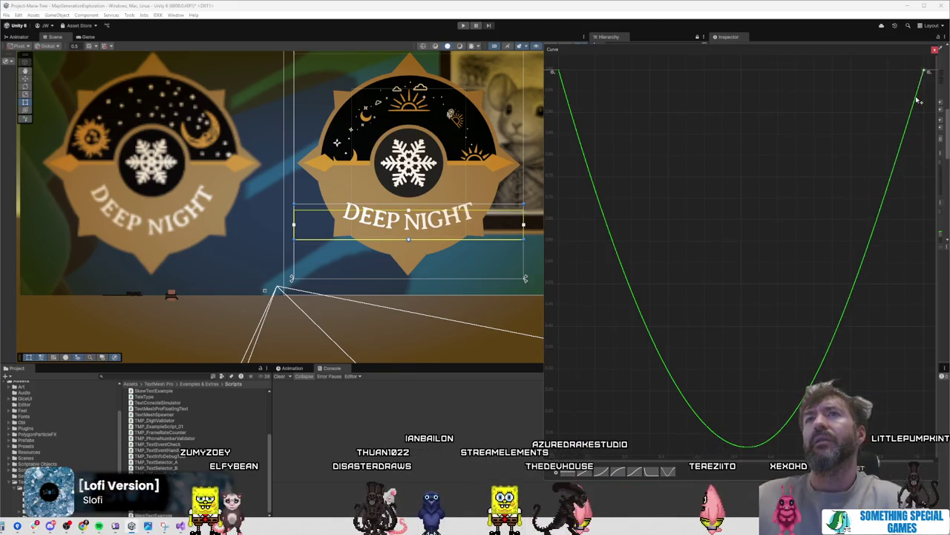
scroll(741, 402, "down", 3)
left_click_drag(747, 424, 742, 476)
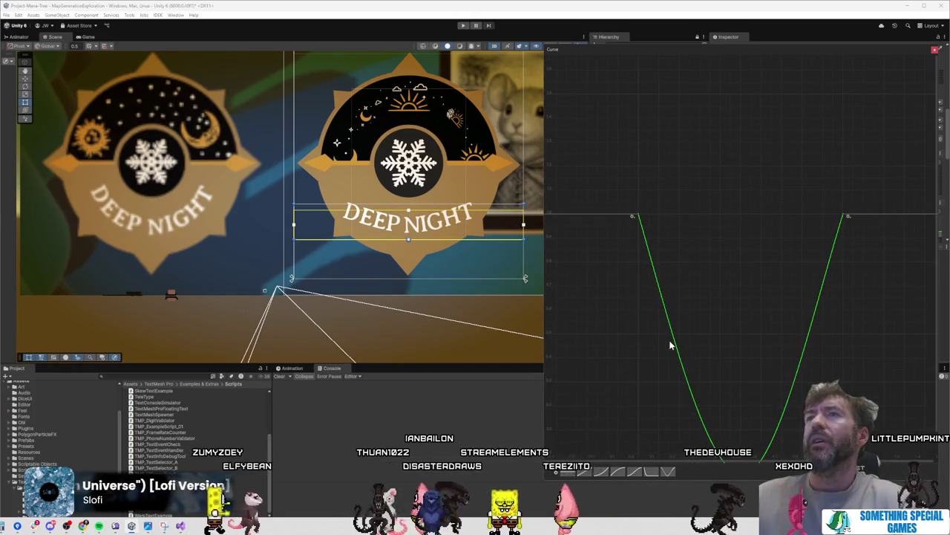
scroll(650, 257, "down", 2)
scroll(674, 304, "down", 3)
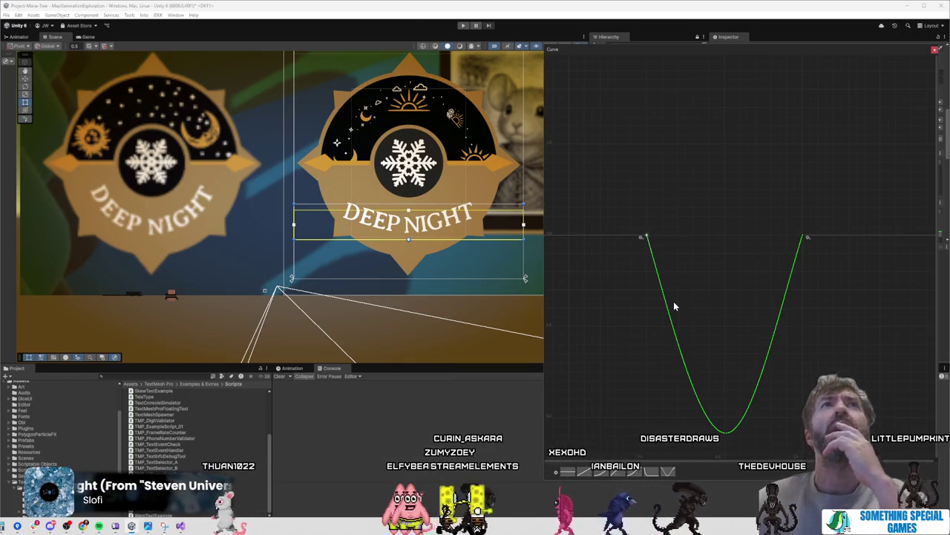
Step: Try several curve presets, settling on the rising ease-in
left_click(617, 473)
left_click(653, 476)
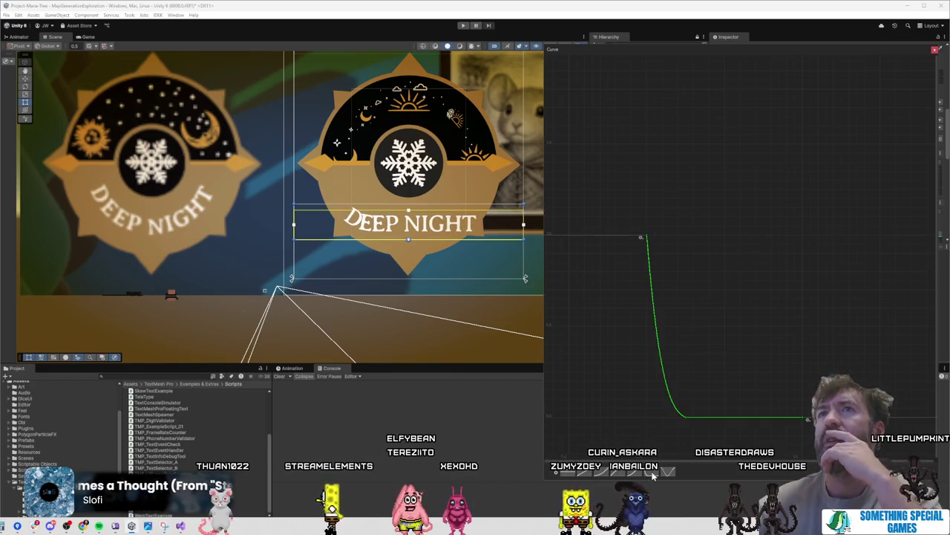
left_click(616, 472)
left_click(603, 474)
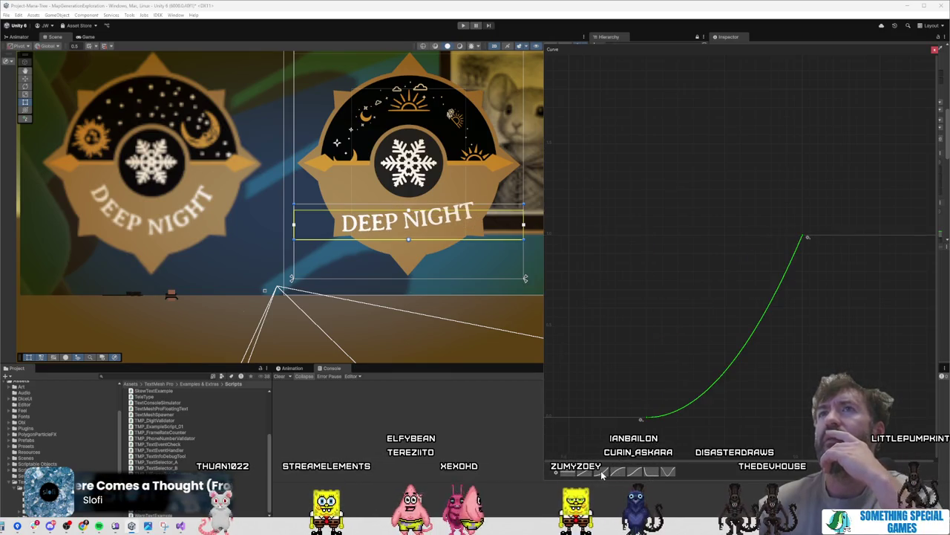
Step: Browse the curve preset library, close the curve editor, and return to WarpTextExample.cs
left_click(555, 475)
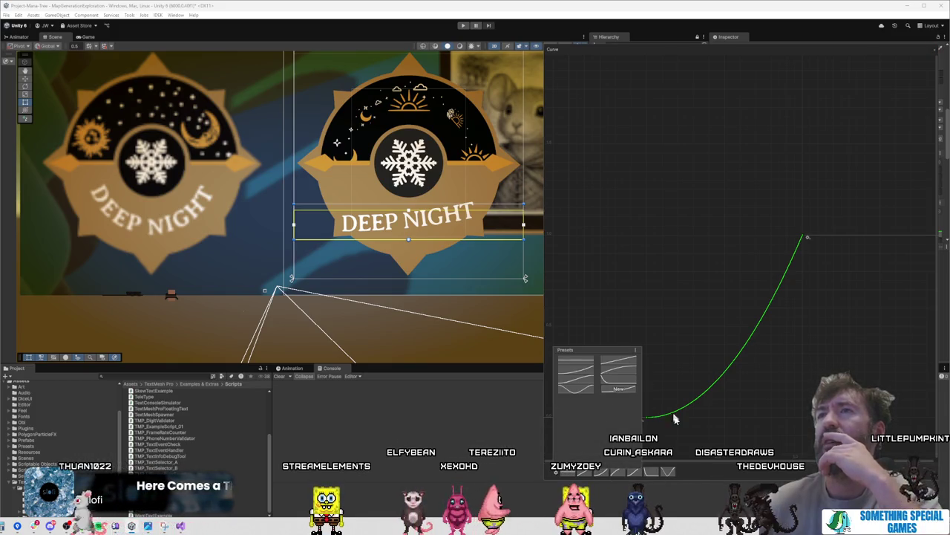
left_click(635, 350)
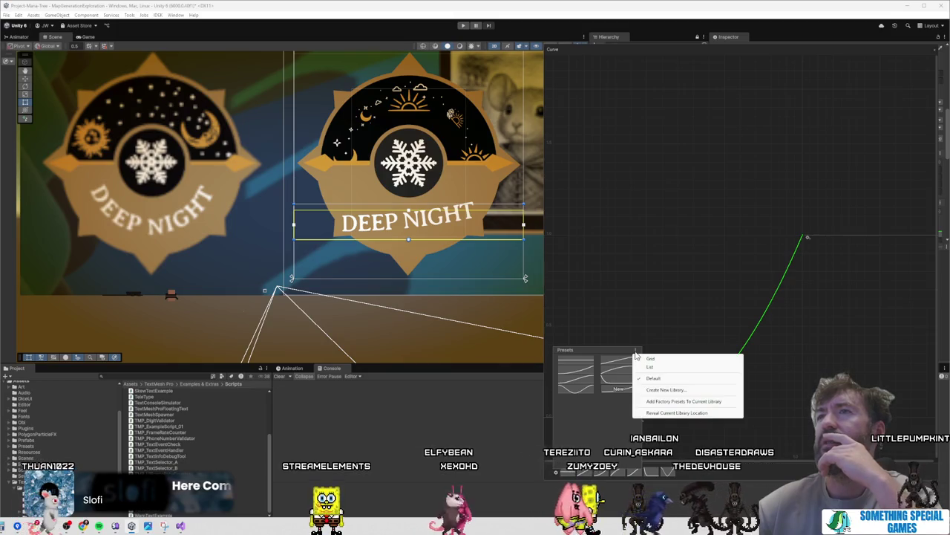
left_click(766, 481)
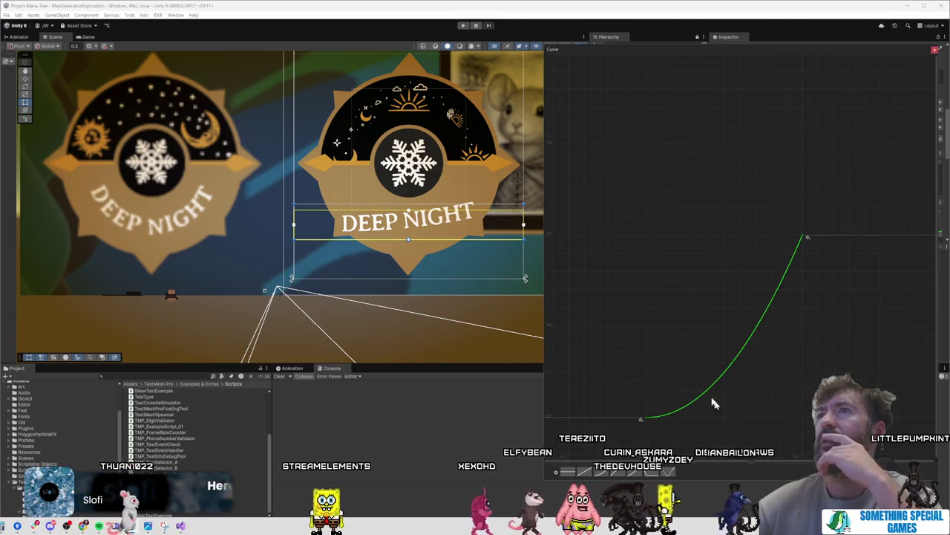
left_click(557, 475)
left_click(635, 351)
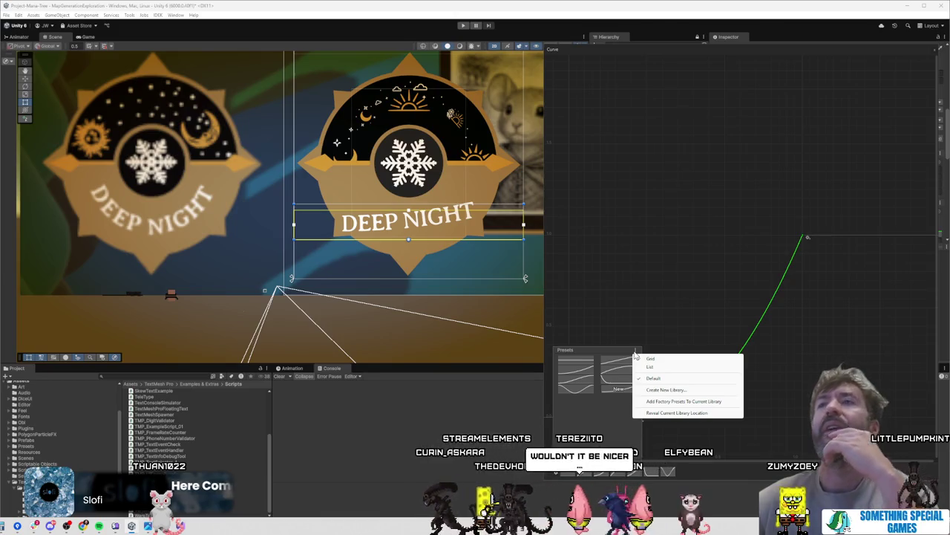
left_click(741, 470)
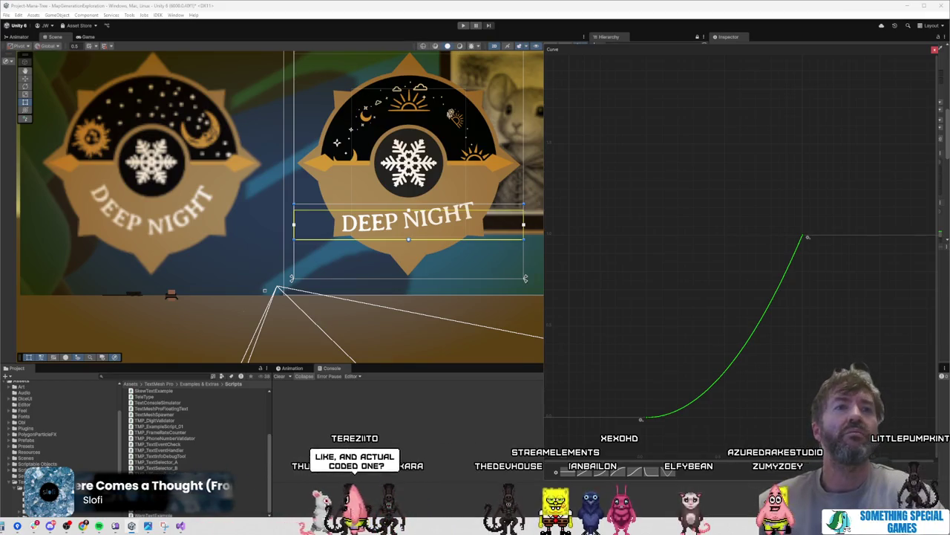
key("Escape")
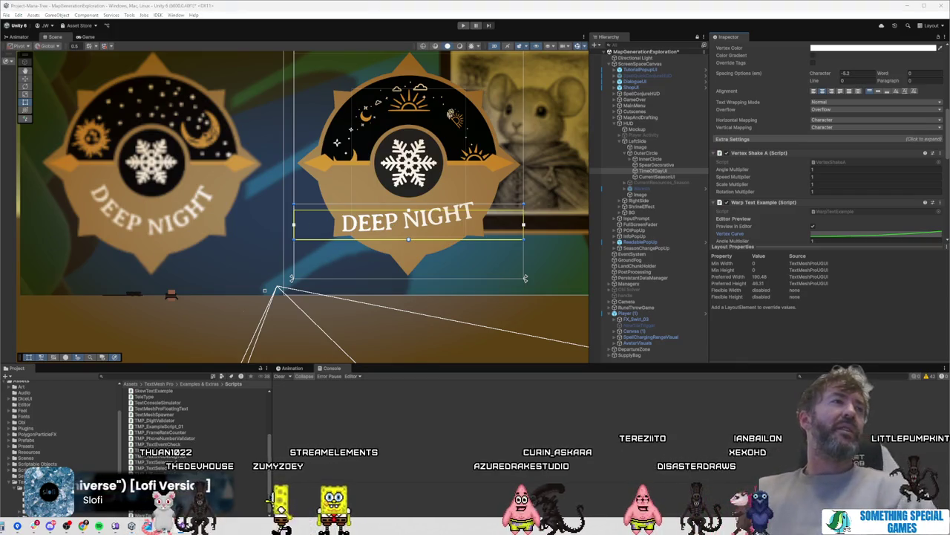
key("alt+Tab")
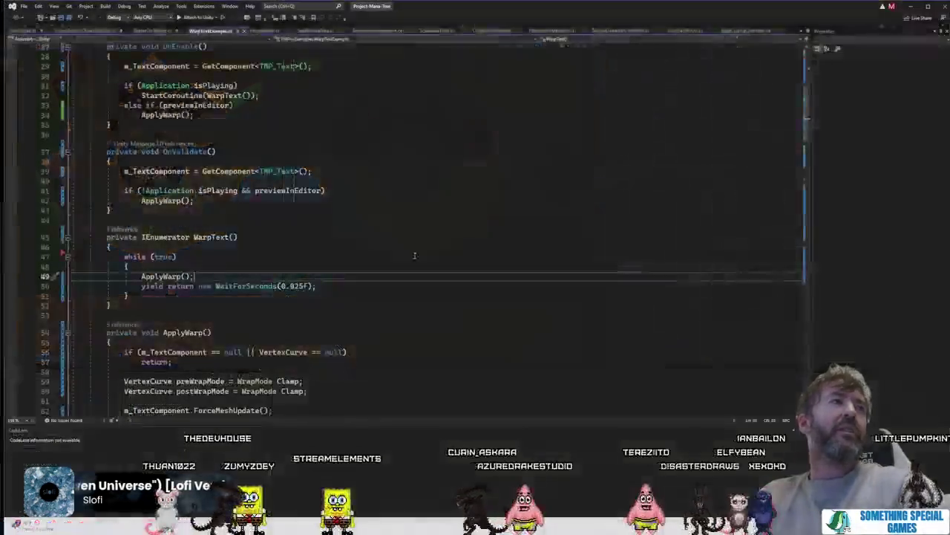
Step: Scroll through WarpTextExample.cs and start then cancel a screen snip
scroll(370, 220, "up", 3)
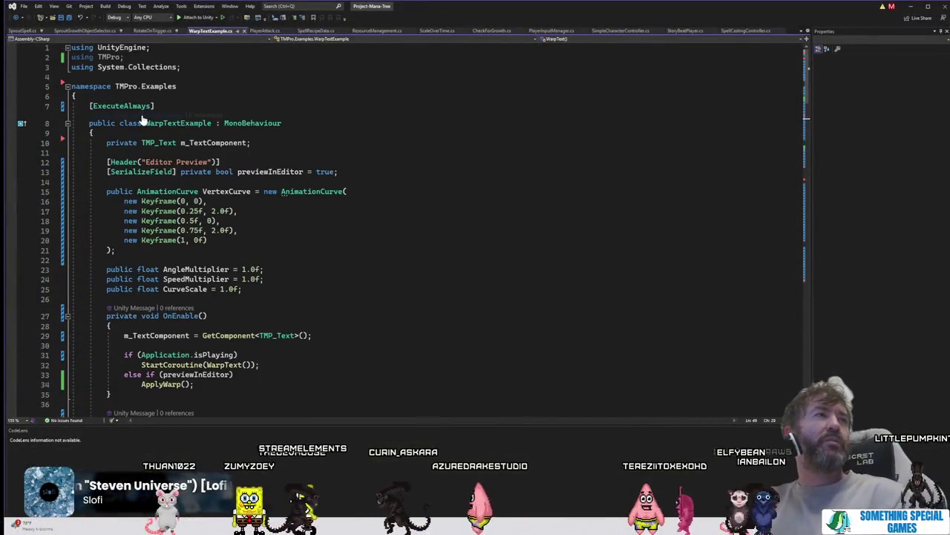
left_click(188, 95)
scroll(201, 148, "down", 2)
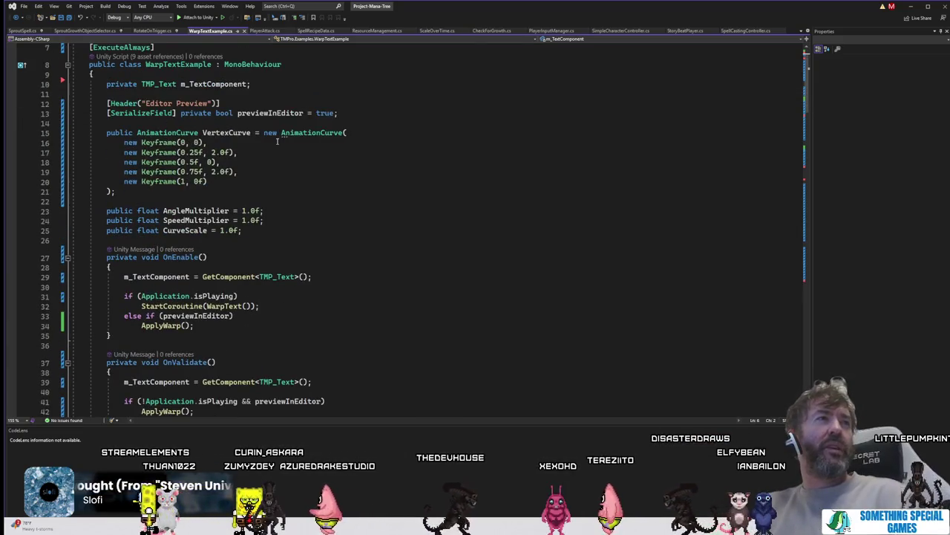
scroll(277, 141, "down", 2)
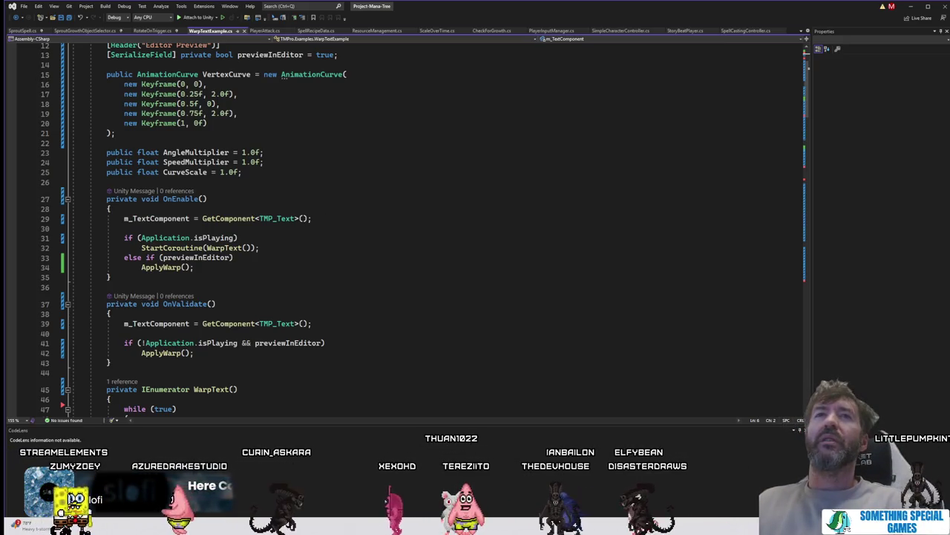
key("super+shift+s")
key("Escape")
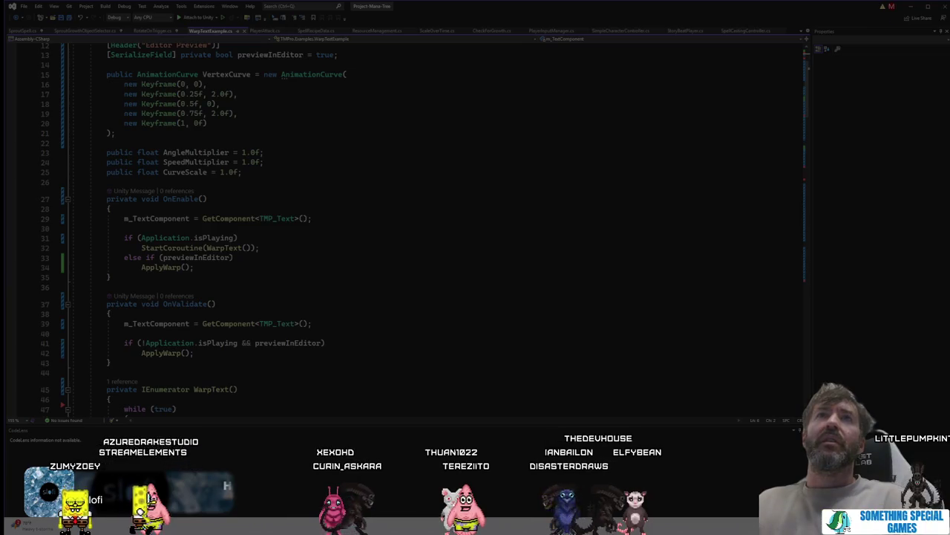
key("Escape")
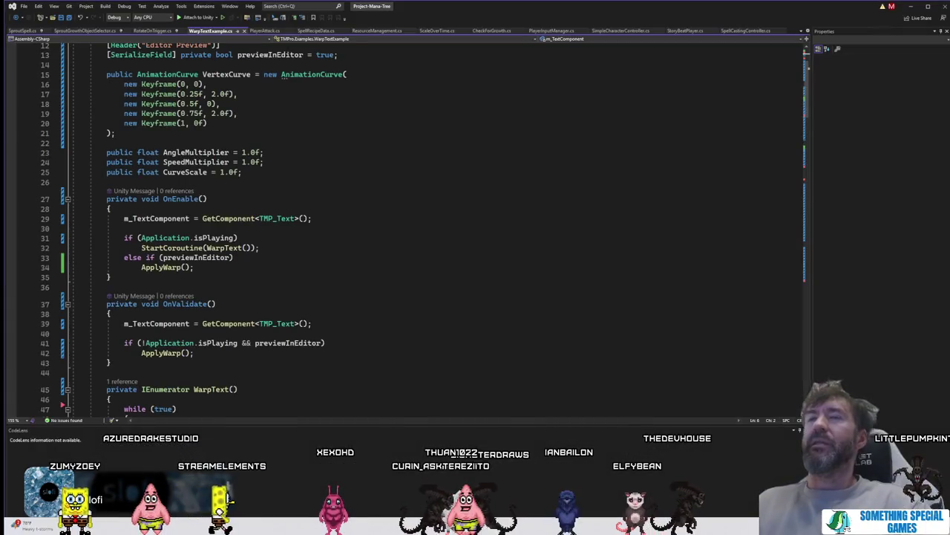
Step: Switch to the browser's Editor Preview for WarpText chat
key("alt+Tab")
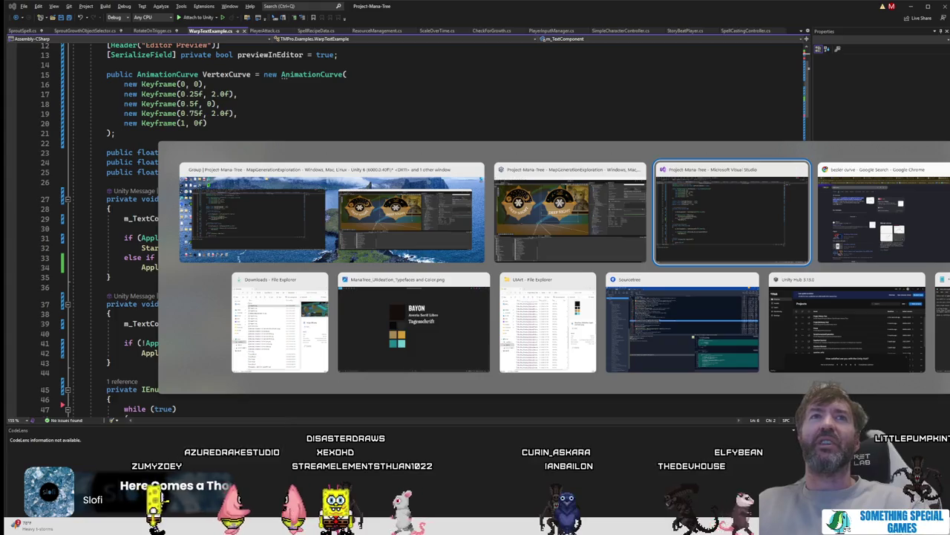
key("Return")
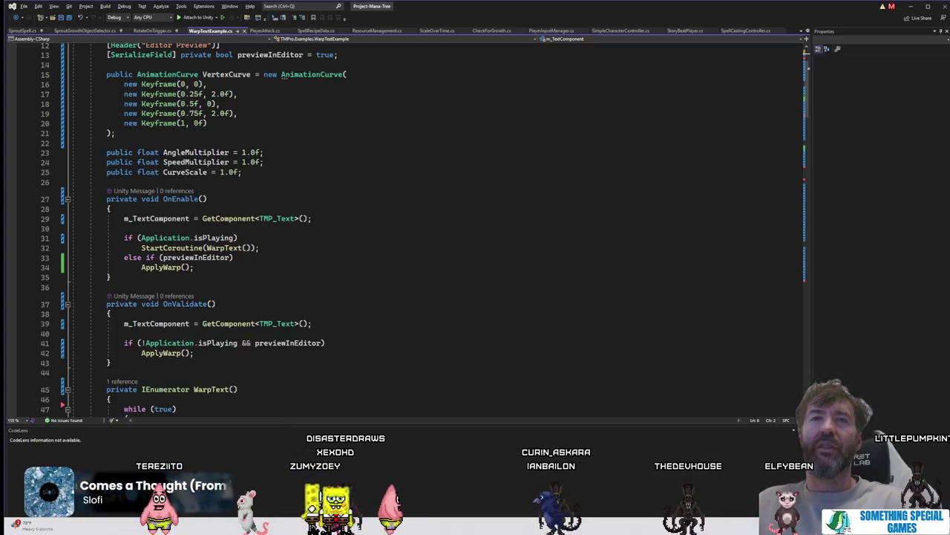
key("alt+Tab")
key("alt+Tab")
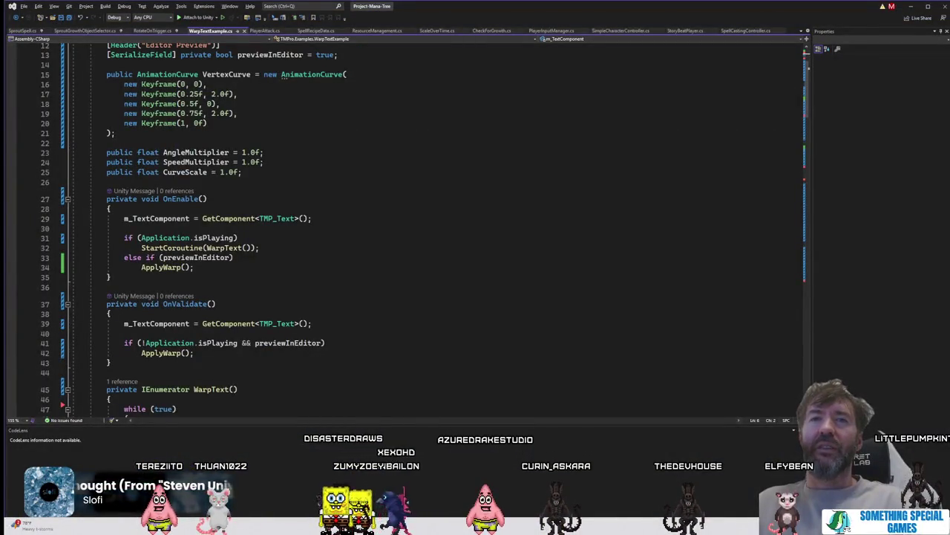
key("alt+Tab")
left_click(704, 10)
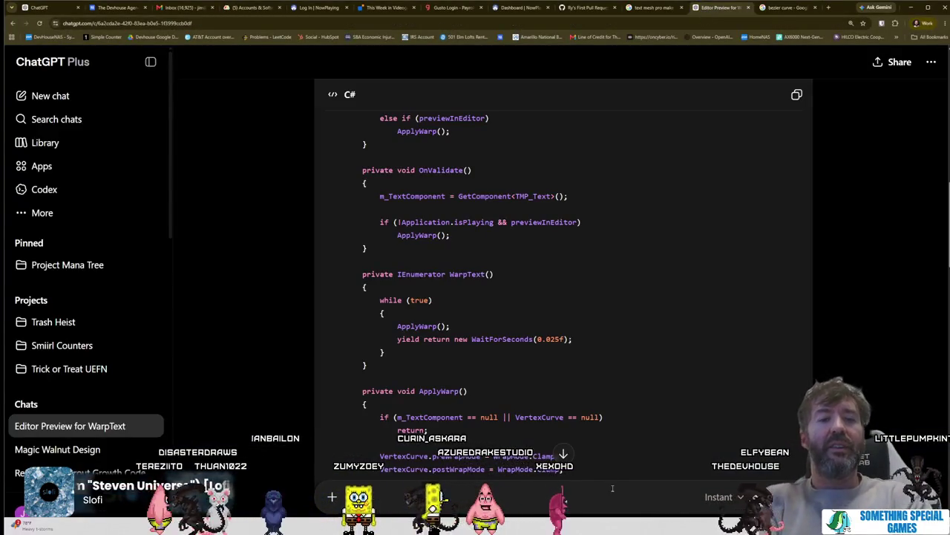
Step: Send ChatGPT the screenshot asking for a dropdown or hardcoded 'Deep Night' curve preset
type("trying to g")
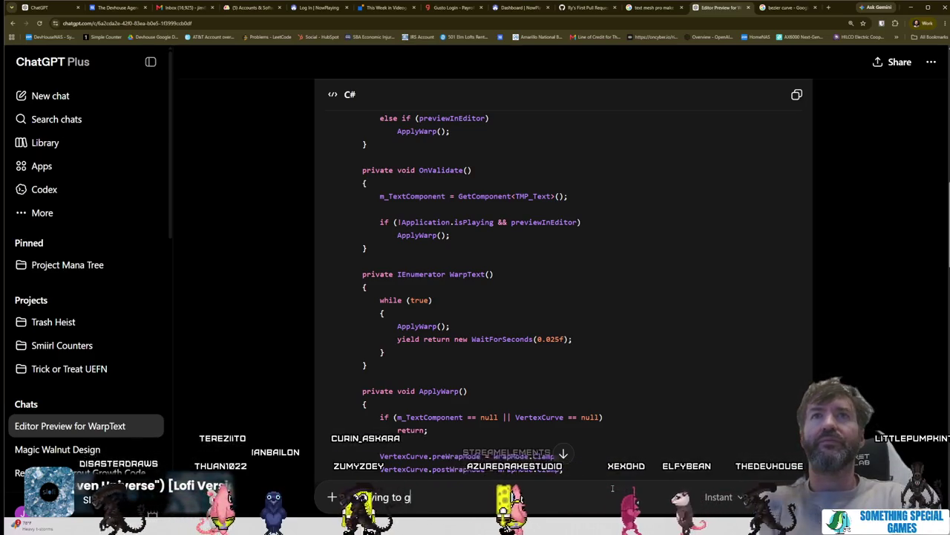
type("et the cur")
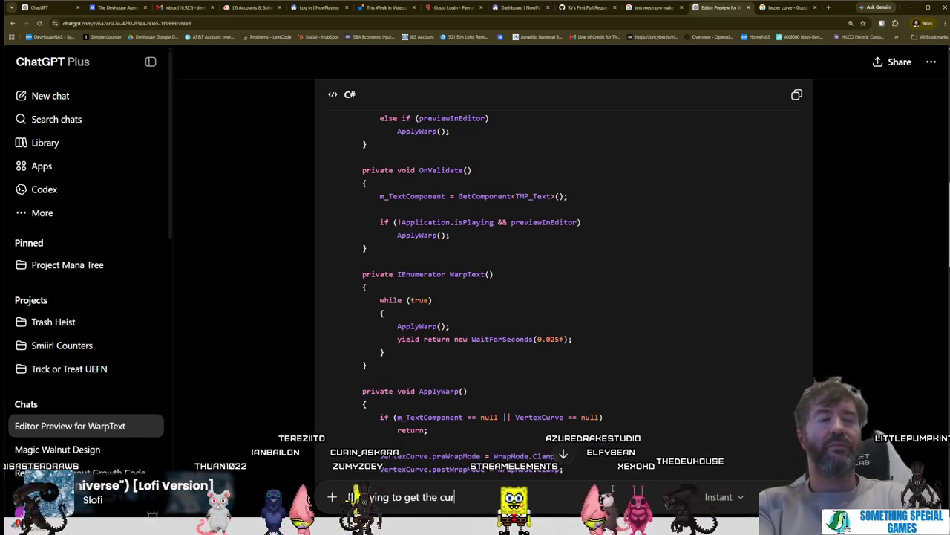
type("ve shown on the words \"Deep Night\" but its had to manually match")
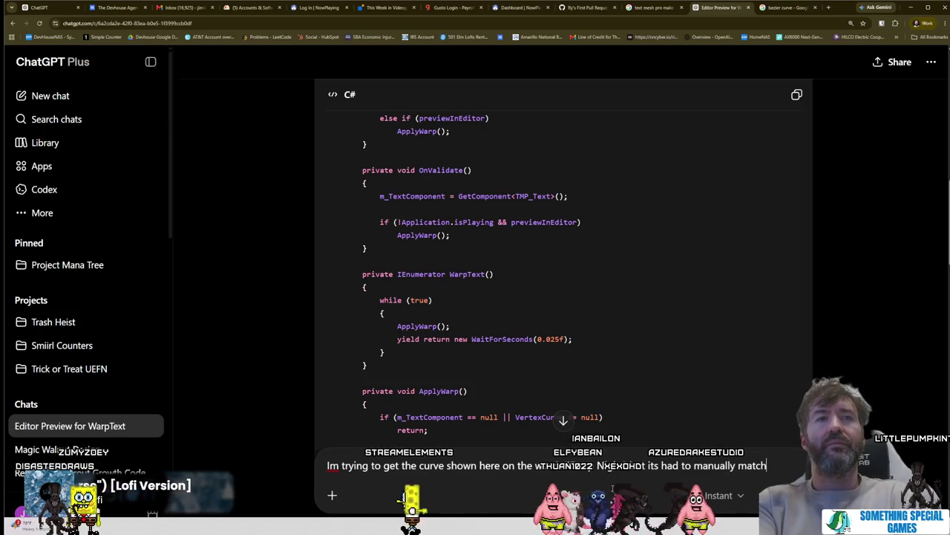
type("ld")
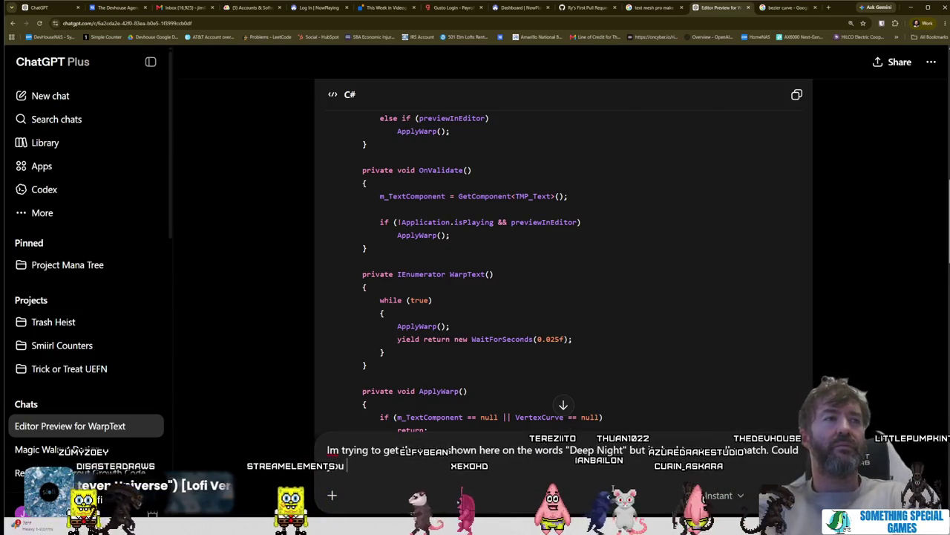
type(" you have a d")
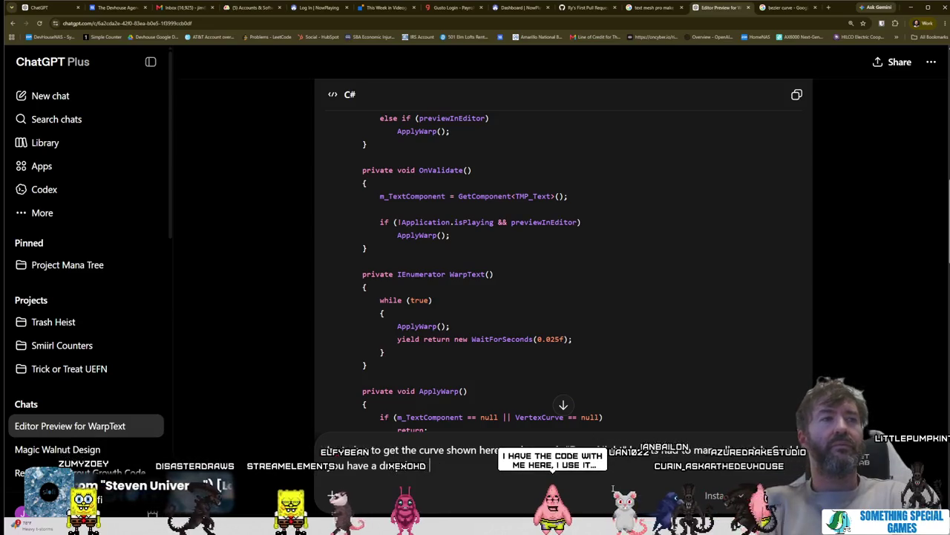
type(" or just hardcode that curve type")
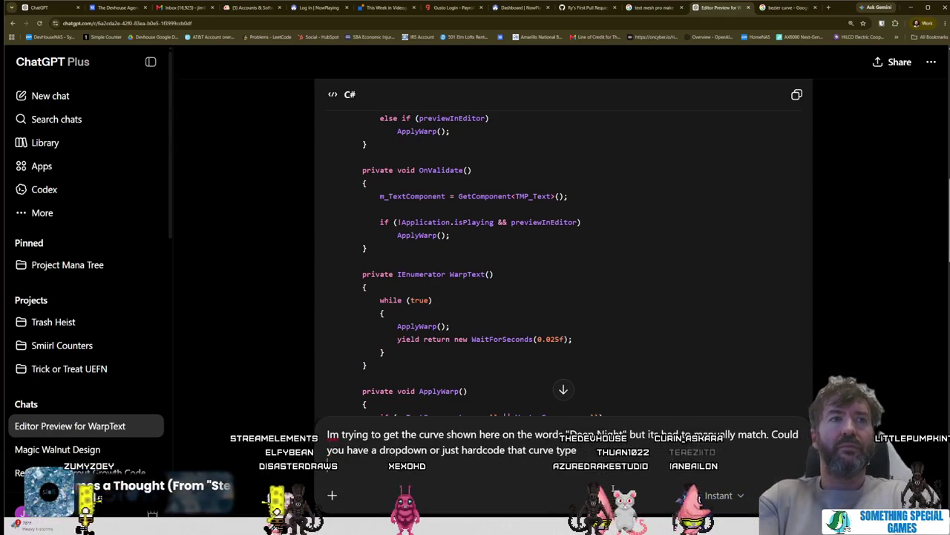
key("ctrl+v")
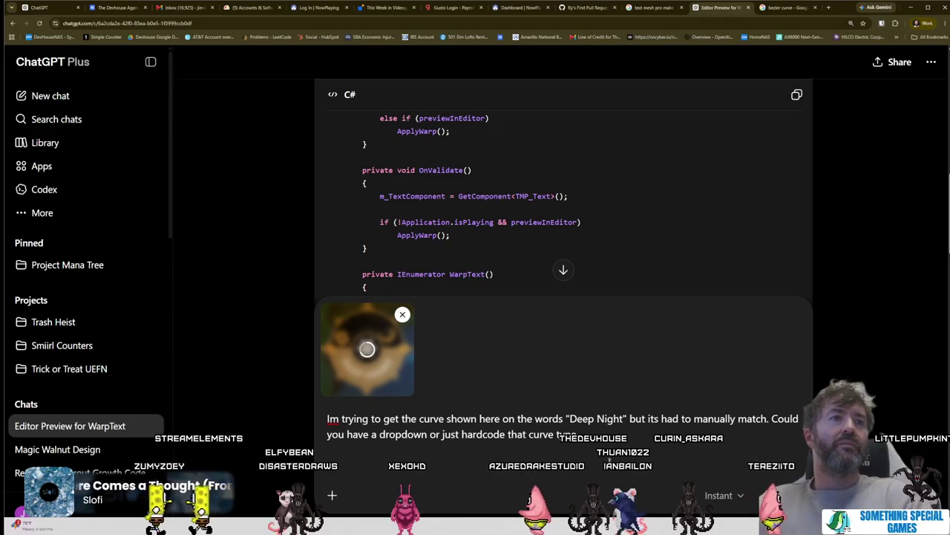
key("Return")
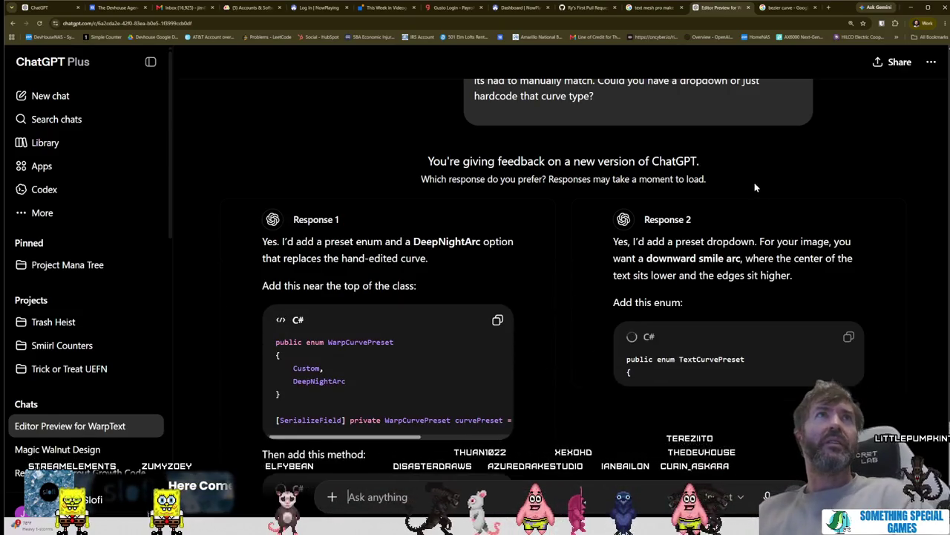
Step: Compare both answers, prefer Response 1, and type 'Can you give me the full script with that update'
scroll(755, 187, "down", 3)
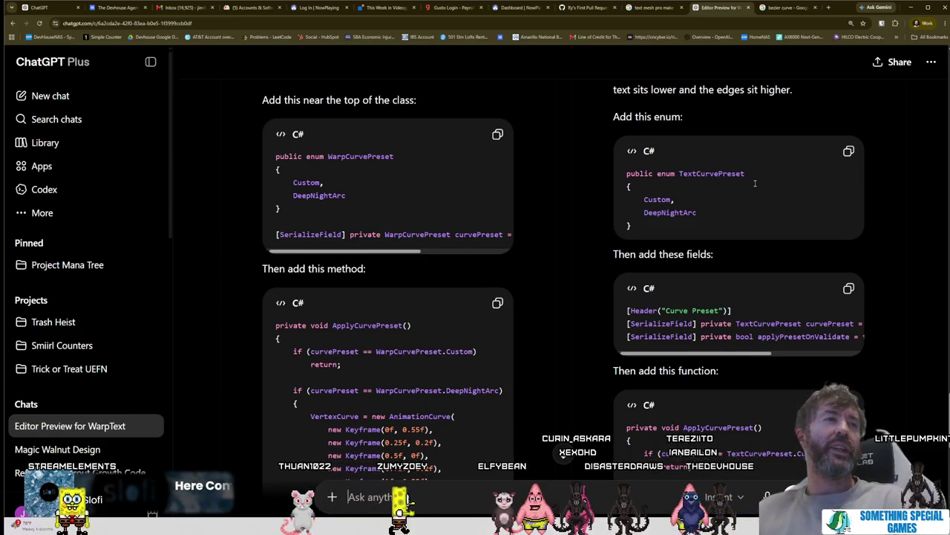
scroll(490, 277, "up", 2)
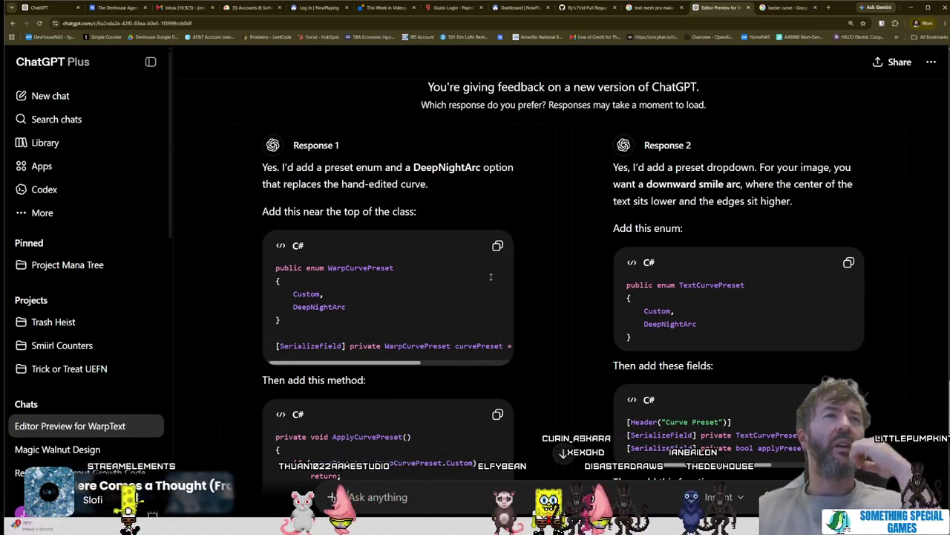
scroll(490, 277, "down", 4)
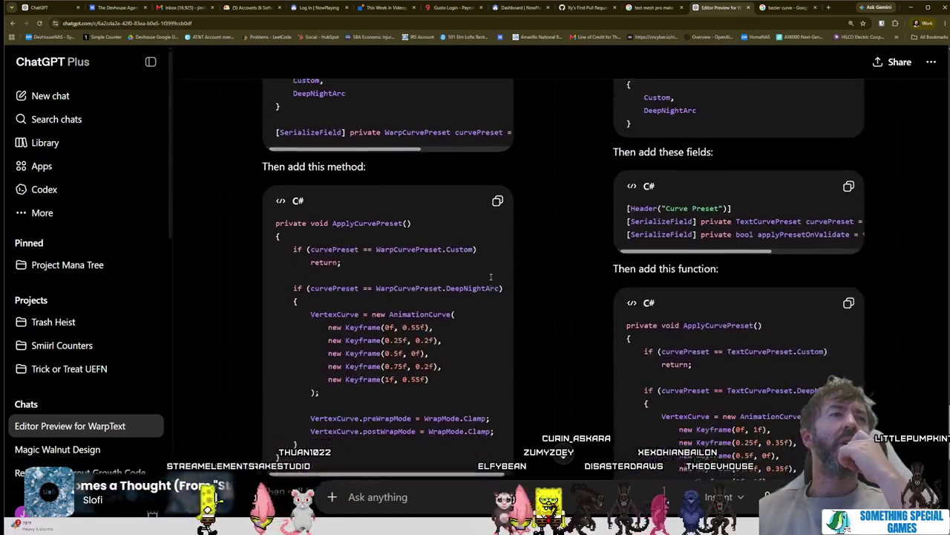
scroll(490, 276, "down", 7)
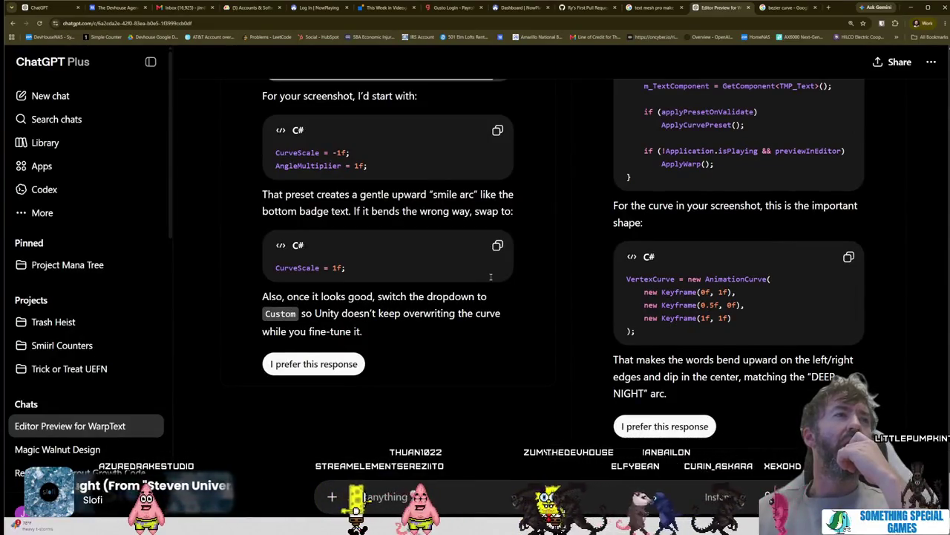
left_click(334, 364)
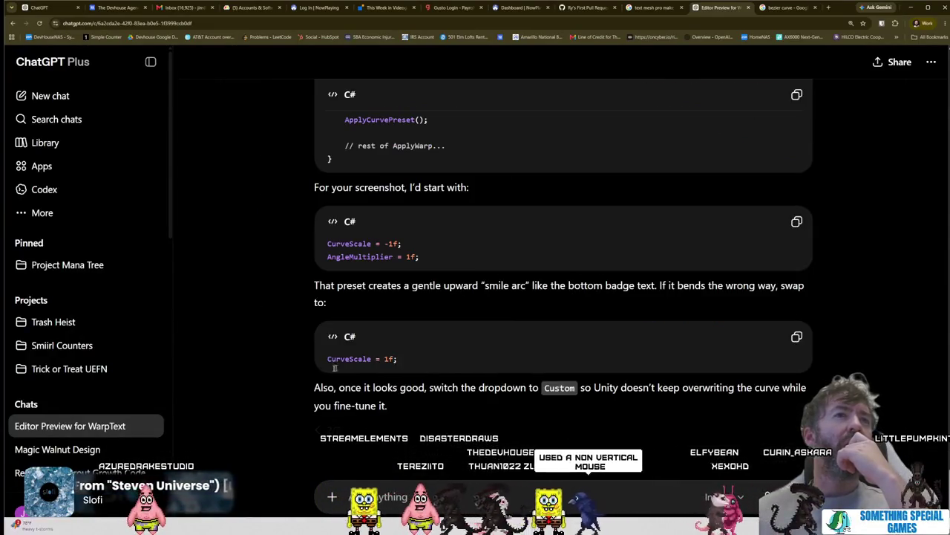
type("Can you g")
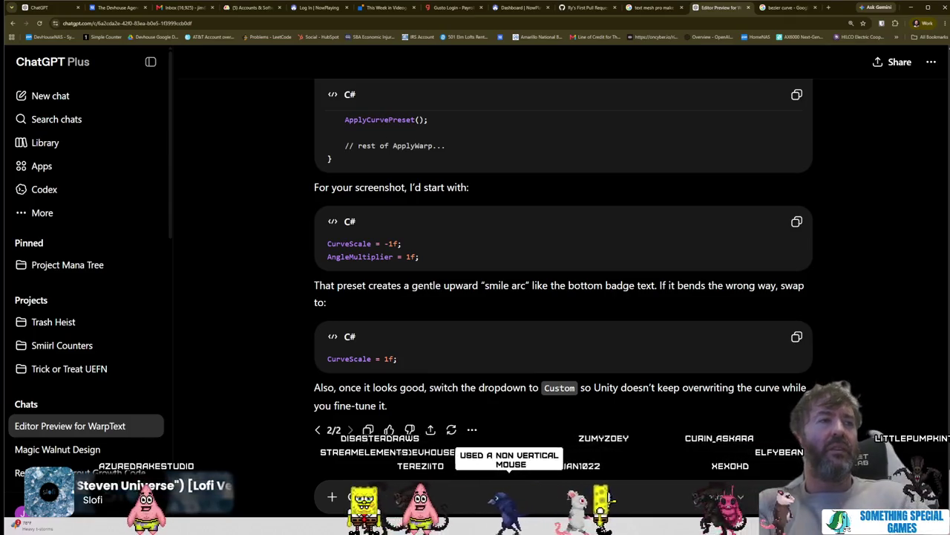
type("ive me the full s")
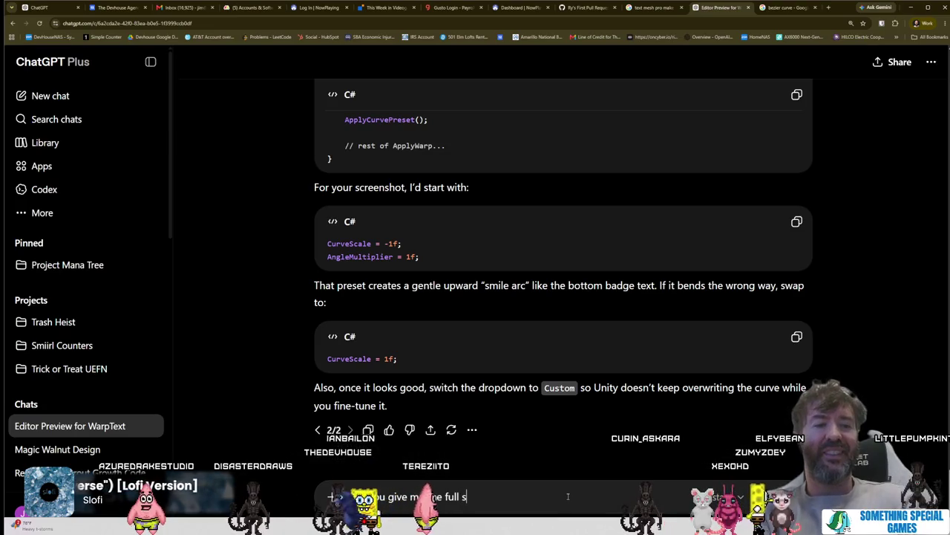
type("cript with t")
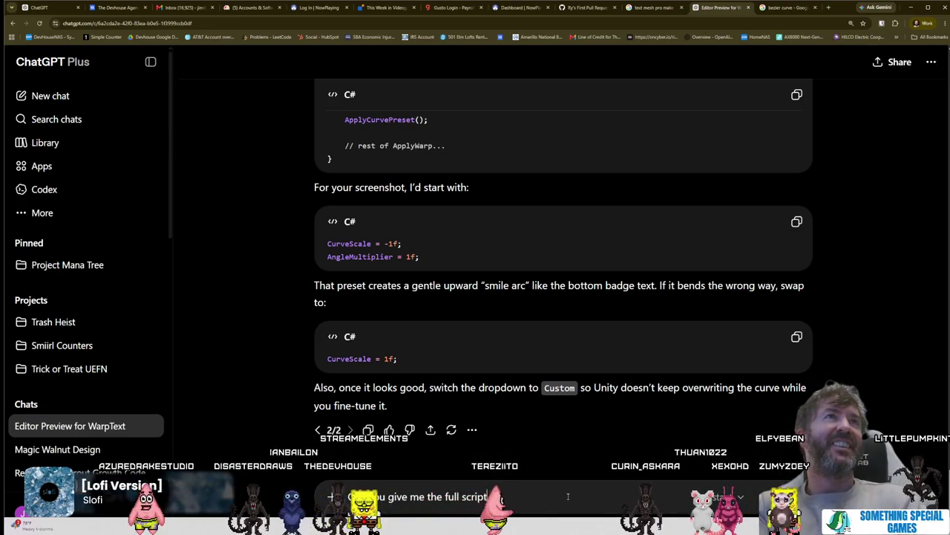
type("hat updat")
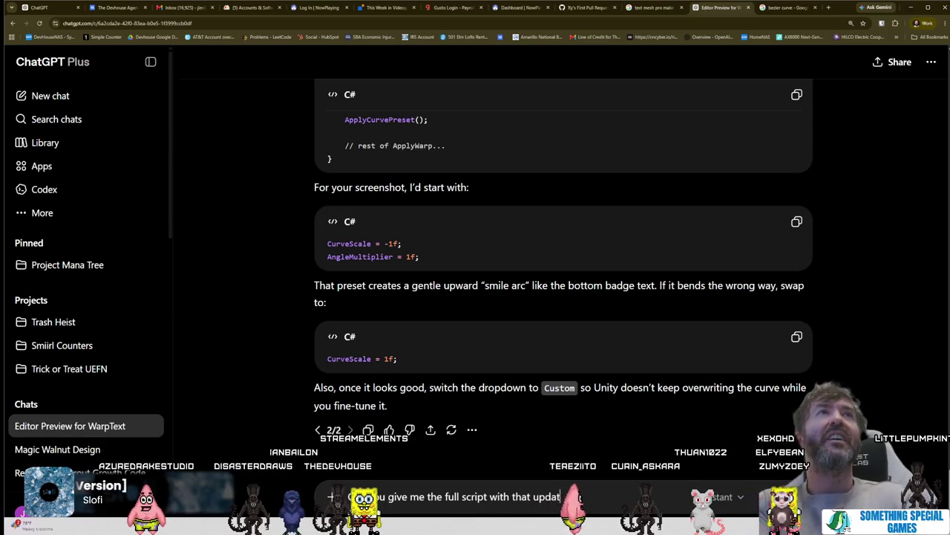
type("e")
Step: Send the full-script request, review the returned WarpTextExample code with DeepNightArc, and copy it
key("Return")
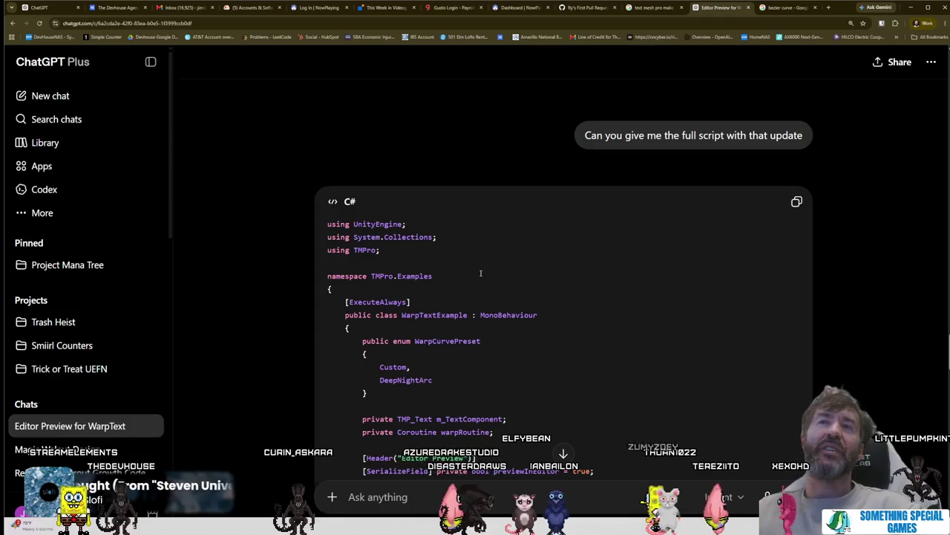
scroll(480, 274, "down", 1)
scroll(480, 274, "down", 1)
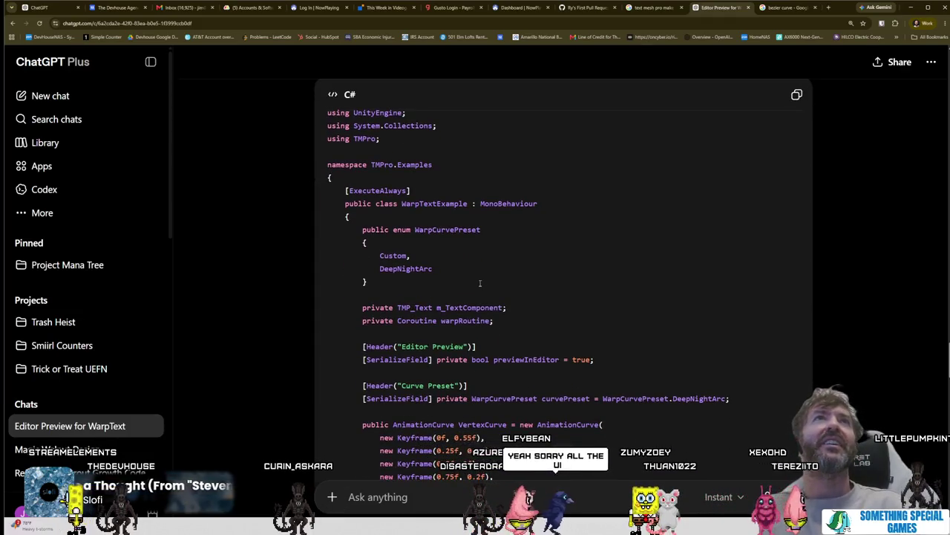
scroll(480, 283, "down", 3)
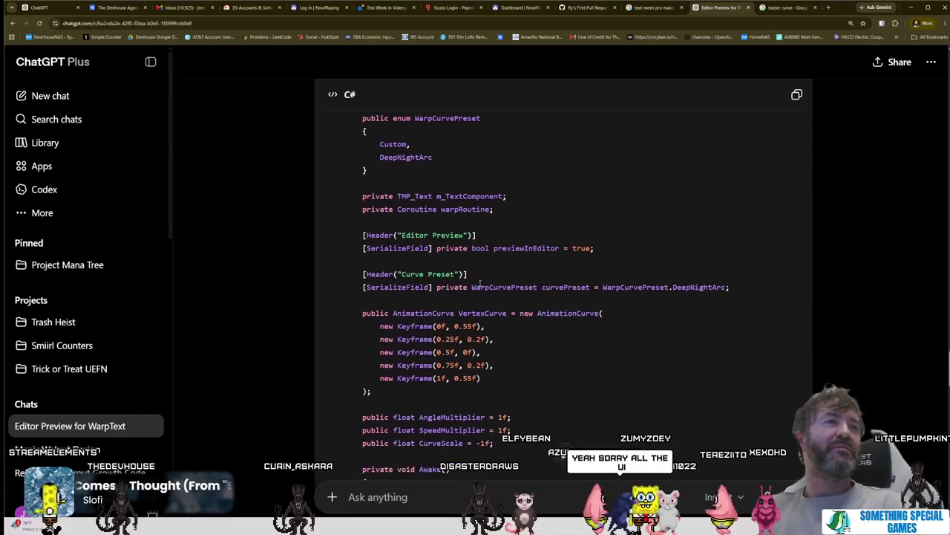
scroll(473, 287, "down", 2)
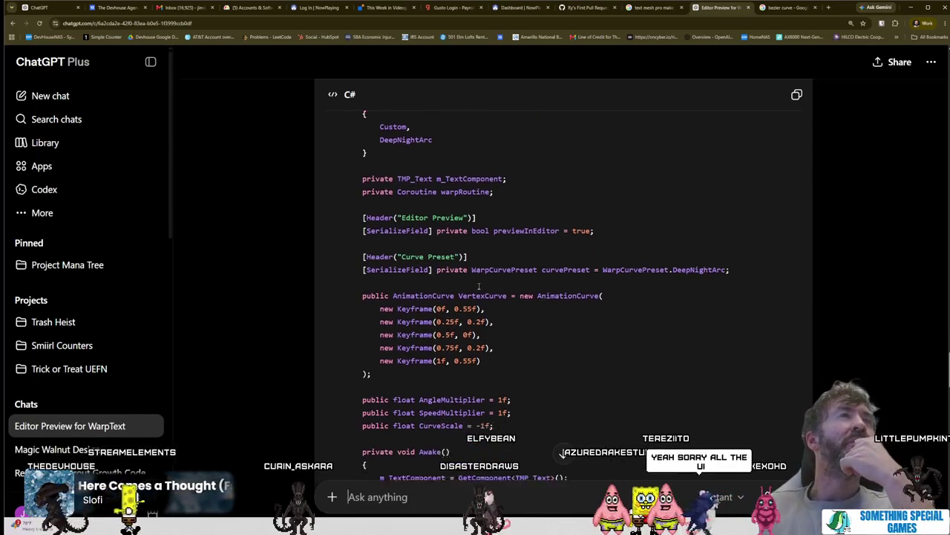
scroll(473, 286, "up", 3)
scroll(476, 285, "up", 1)
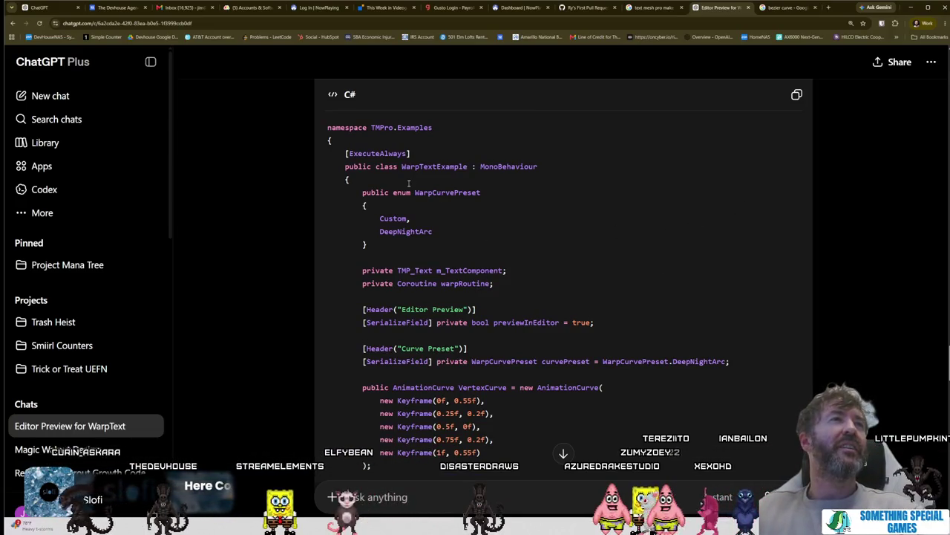
left_click(797, 95)
key("alt+Tab")
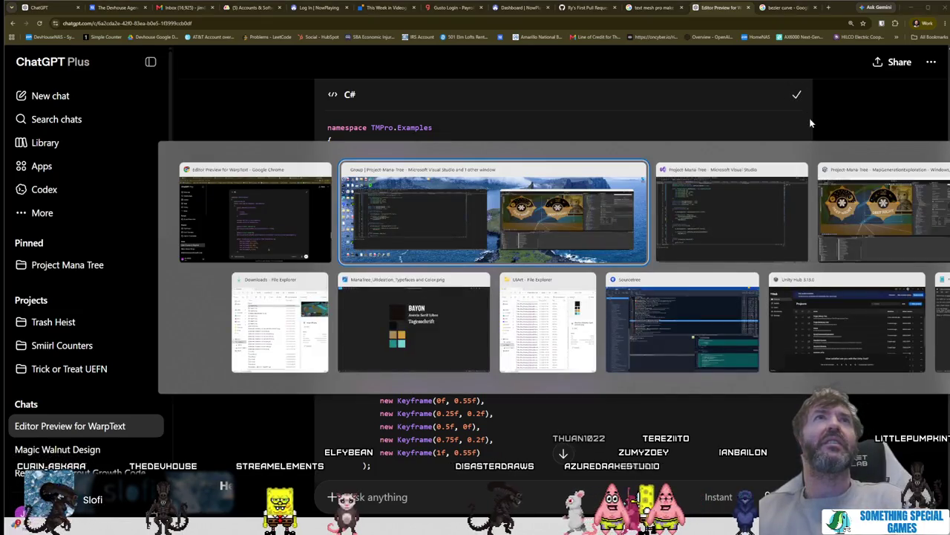
Step: Paste the ChatGPT script over all of WarpTextExample.cs, then undo to restore the original code
left_click(747, 215)
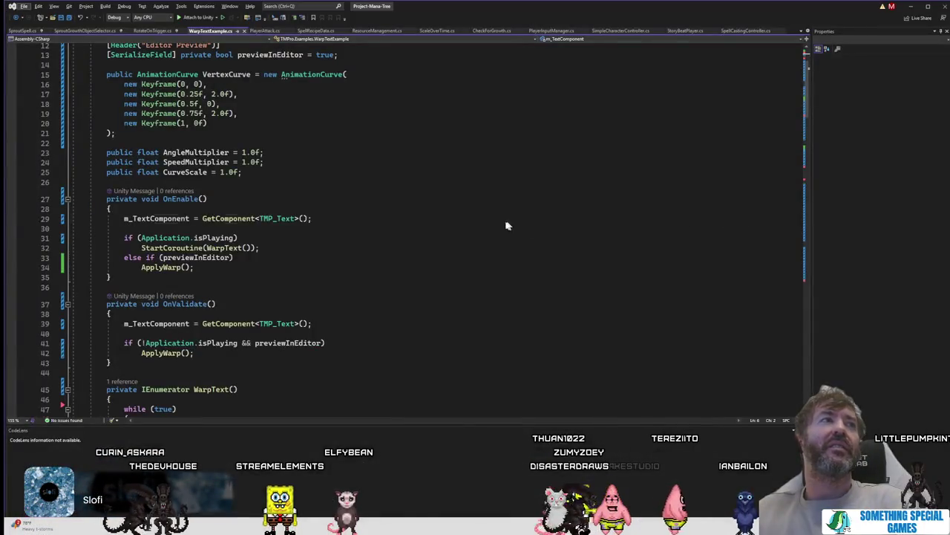
key("ctrl+a")
key("ctrl+v")
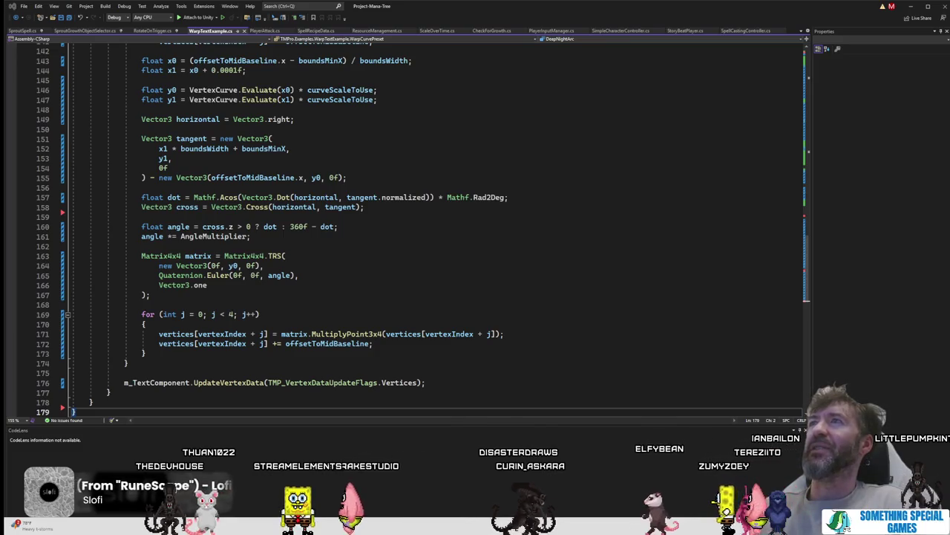
key("ctrl+z")
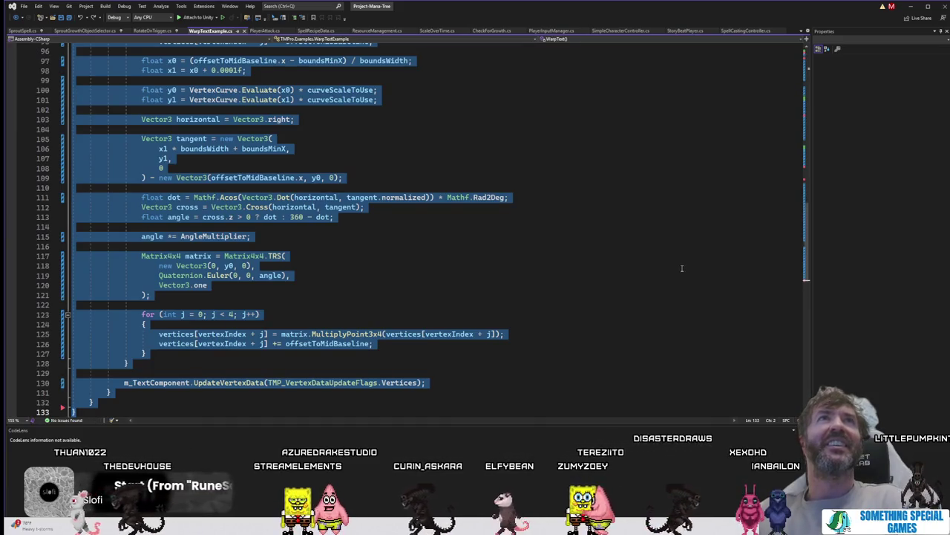
left_click(682, 268)
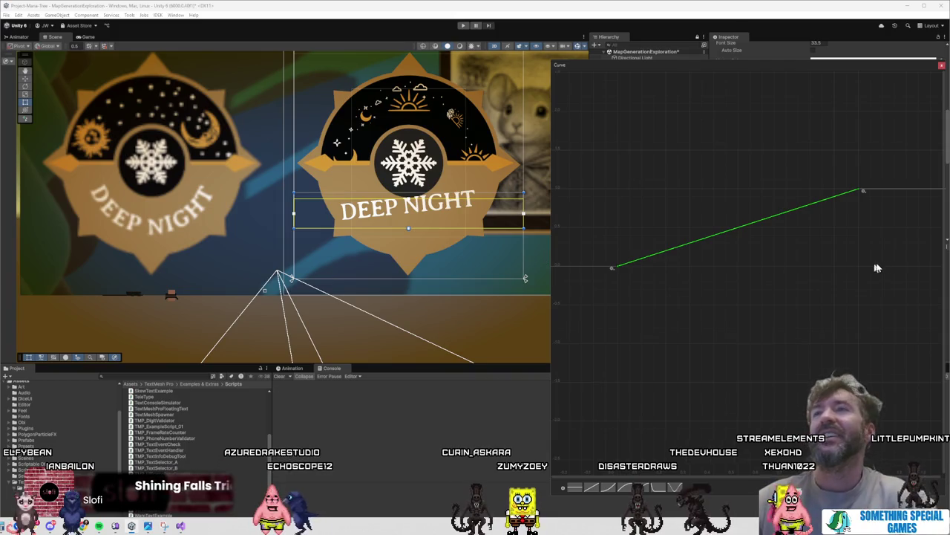
Step: Cycle through the curve presets, ending on the falling ease-out
left_click(634, 484)
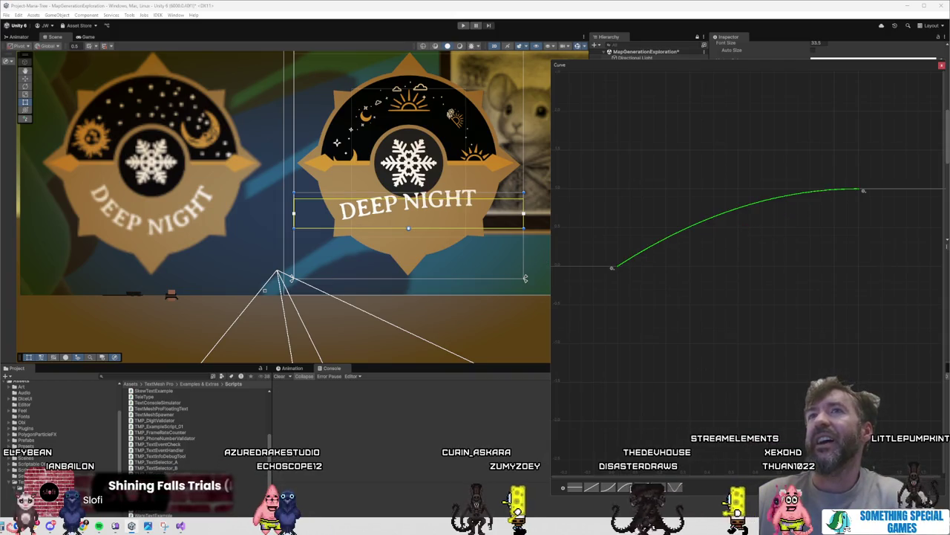
left_click(645, 488)
left_click(651, 488)
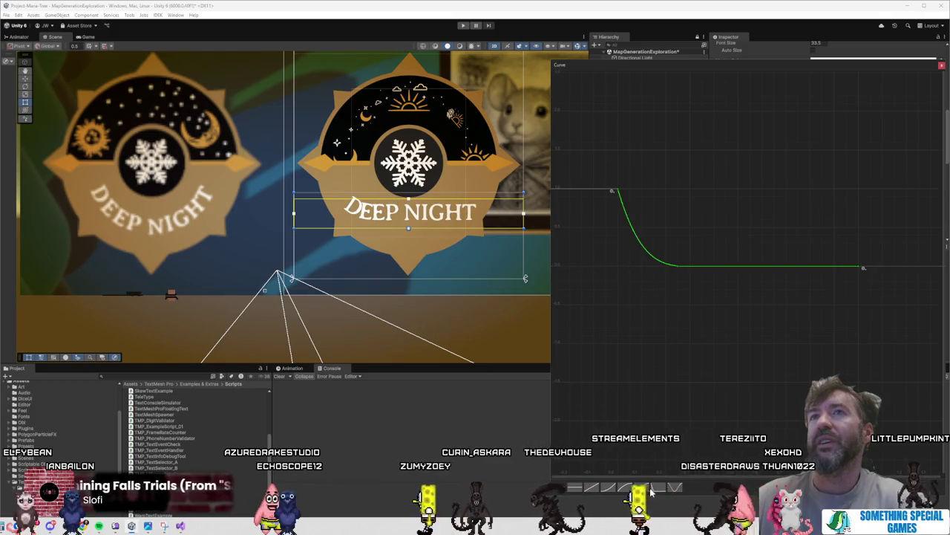
left_click(626, 488)
left_click(608, 488)
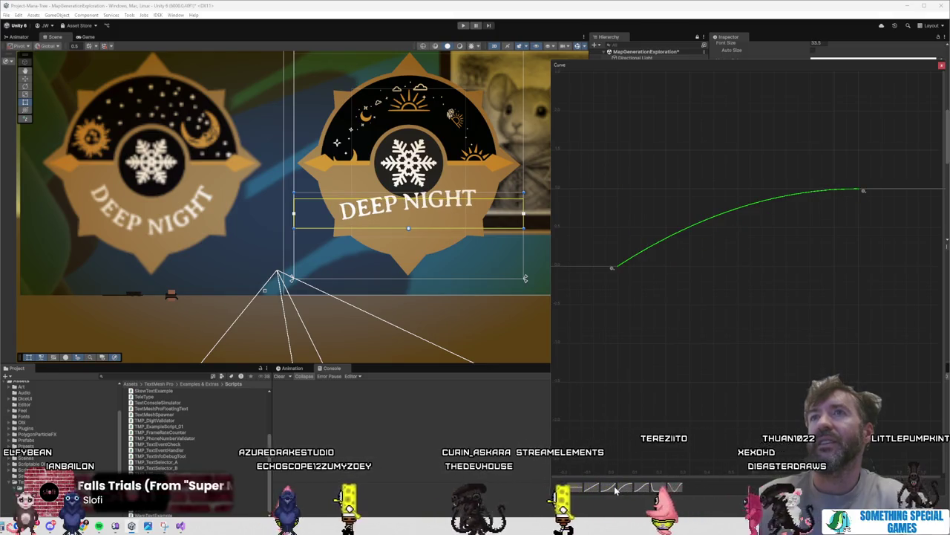
left_click(593, 488)
left_click(609, 488)
left_click(625, 487)
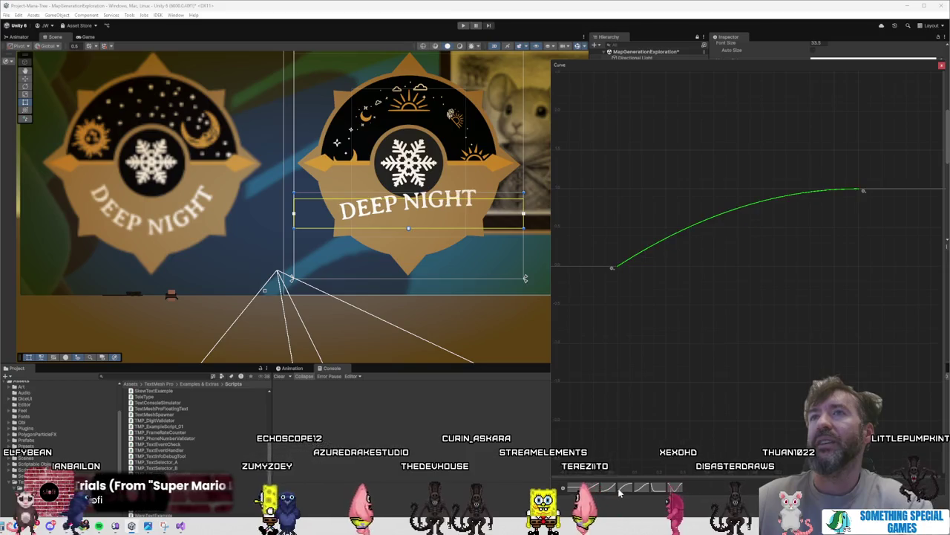
left_click(643, 488)
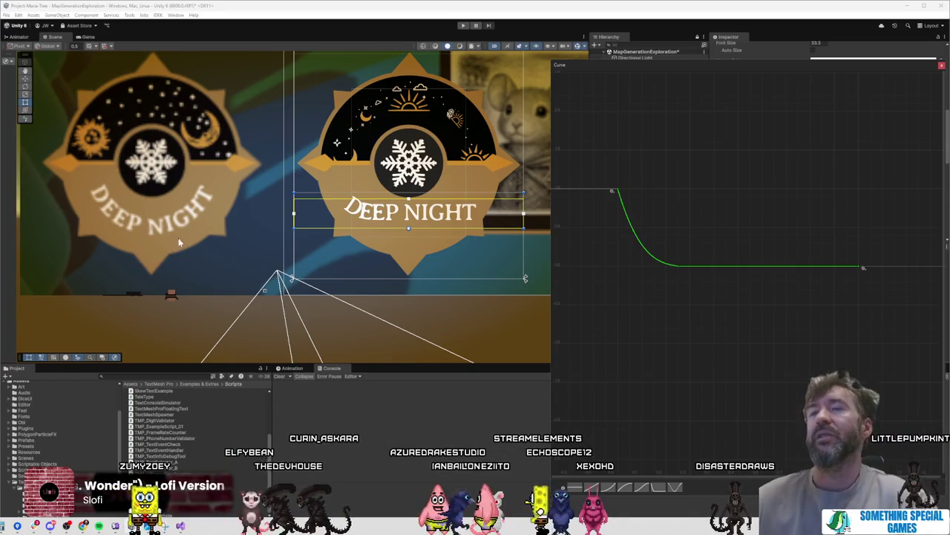
Step: Lower the bottom key to about -0.5, raise it to flatten the tail, and close the editor
mouse_move(677, 267)
left_mouse_down()
mouse_move(678, 310)
mouse_move(678, 282)
left_mouse_up()
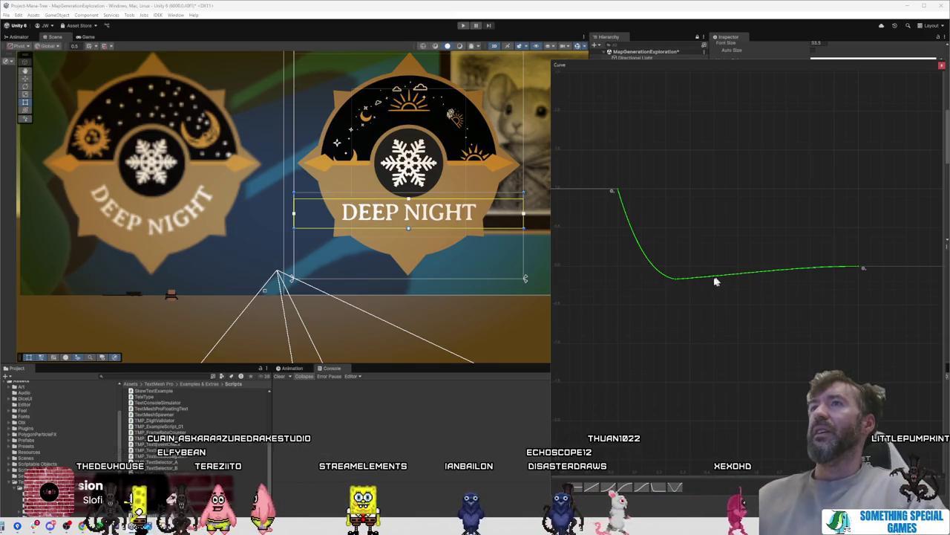
left_click_drag(677, 283, 677, 269)
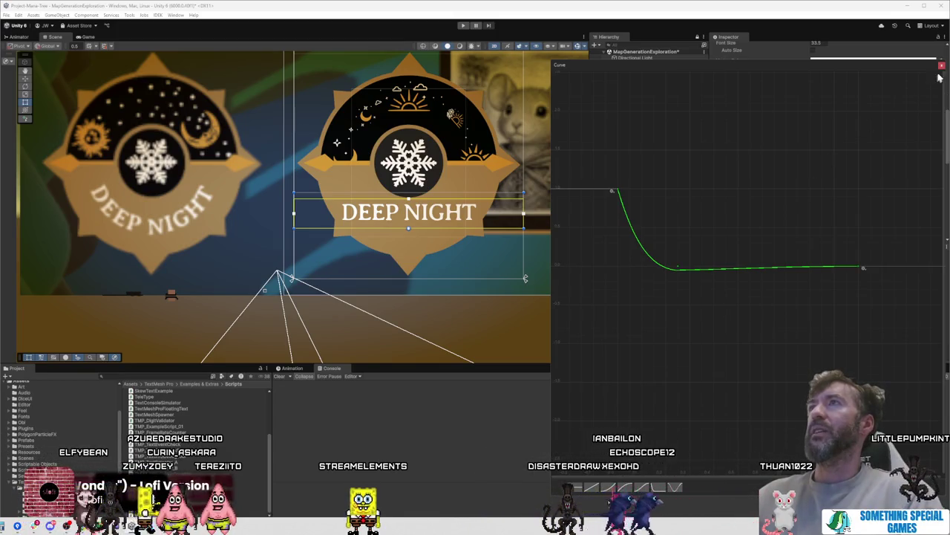
left_click(942, 66)
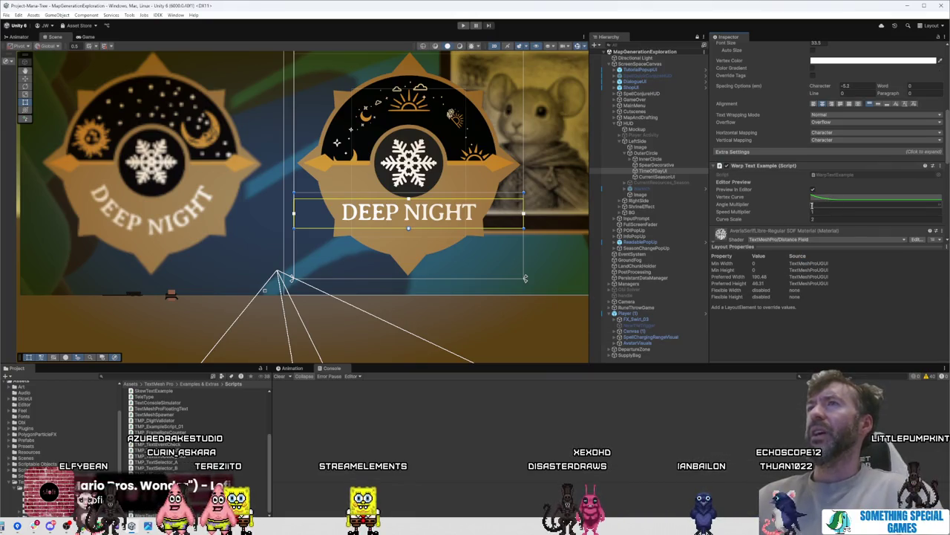
Step: Reshape the DEEP NIGHT vertex curve into a U and reset Angle Multiplier to 1
left_click_drag(812, 206, 814, 208)
left_click(828, 198)
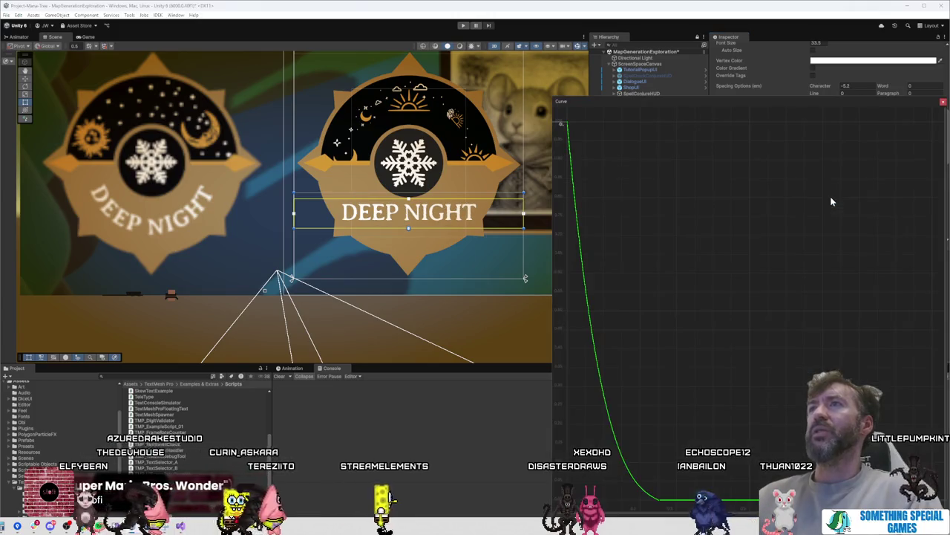
left_click_drag(758, 104, 752, 64)
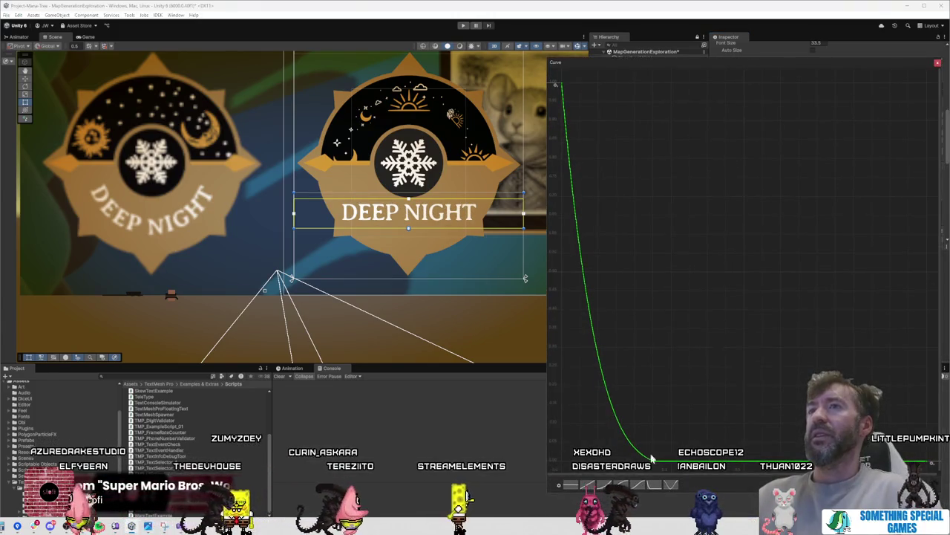
left_click_drag(921, 461, 899, 154)
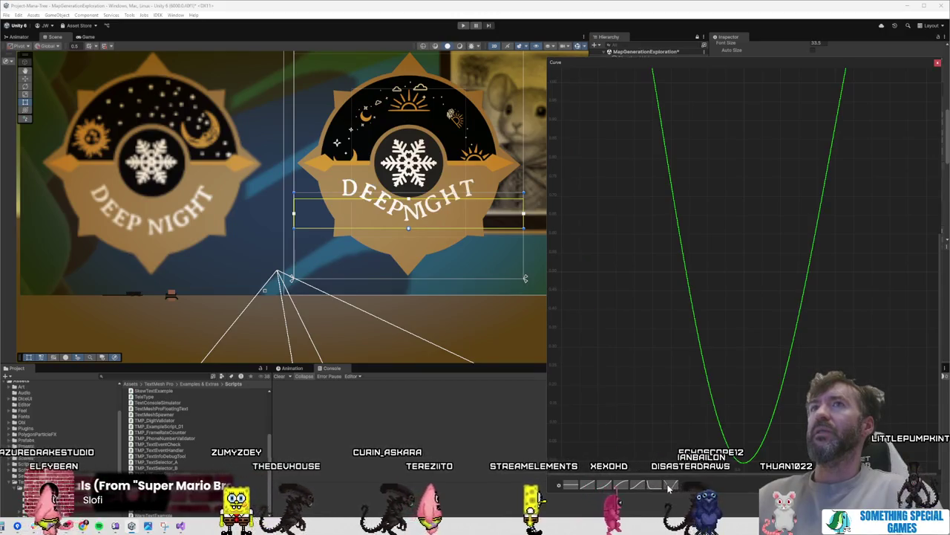
left_click(938, 62)
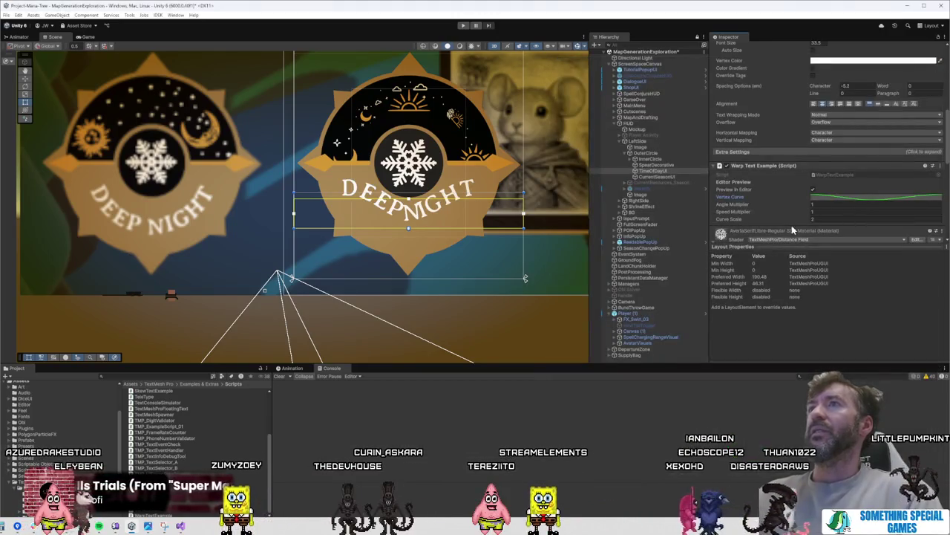
left_click_drag(808, 208, 802, 208)
left_click(825, 203)
Step: Apply an S-shaped ease-in-out curve, Curve Scale about 7, and Speed Multiplier 7.71
left_click(832, 197)
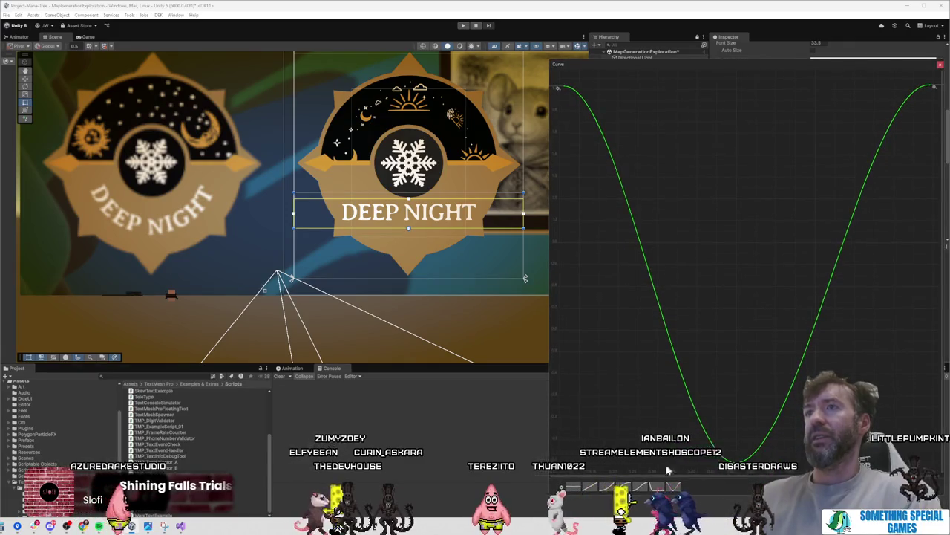
left_click(646, 489)
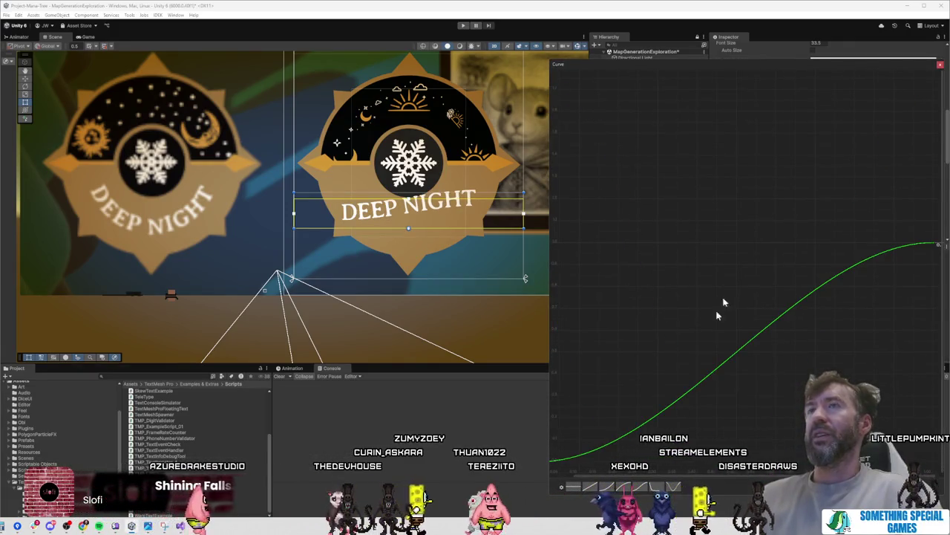
left_click(940, 66)
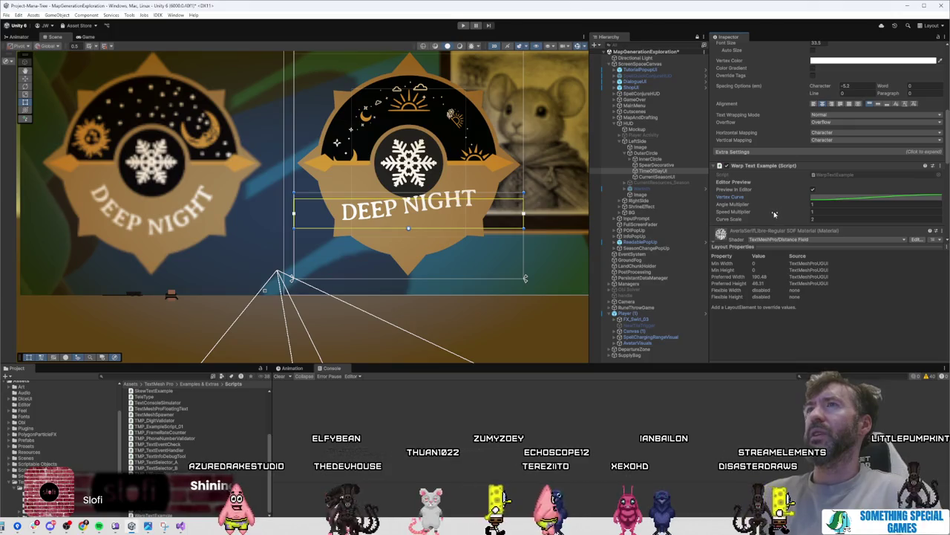
left_click_drag(782, 221, 845, 220)
left_click(840, 213)
left_click(844, 204)
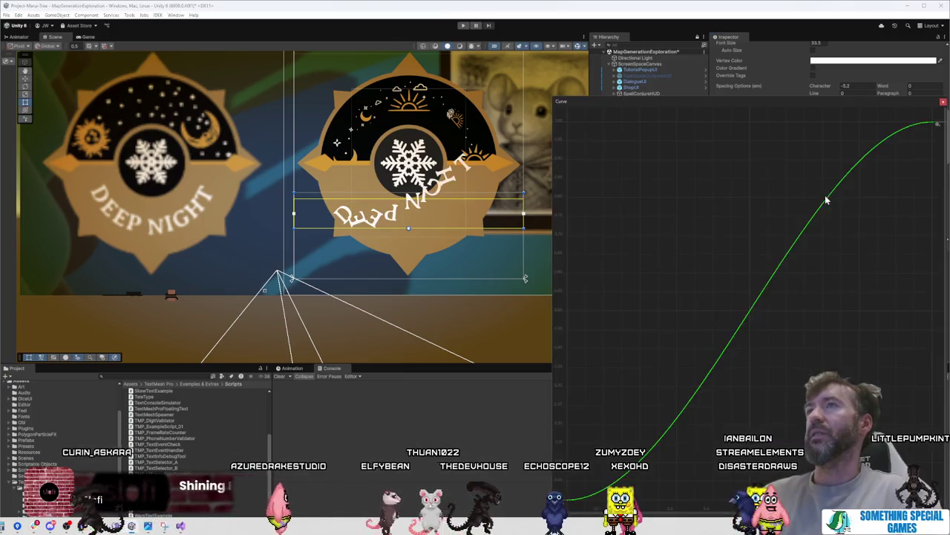
Step: Apply the U-shaped curve preset, set Angle Multiplier and Curve Scale to 1, and shrink the scene view
left_click(824, 197)
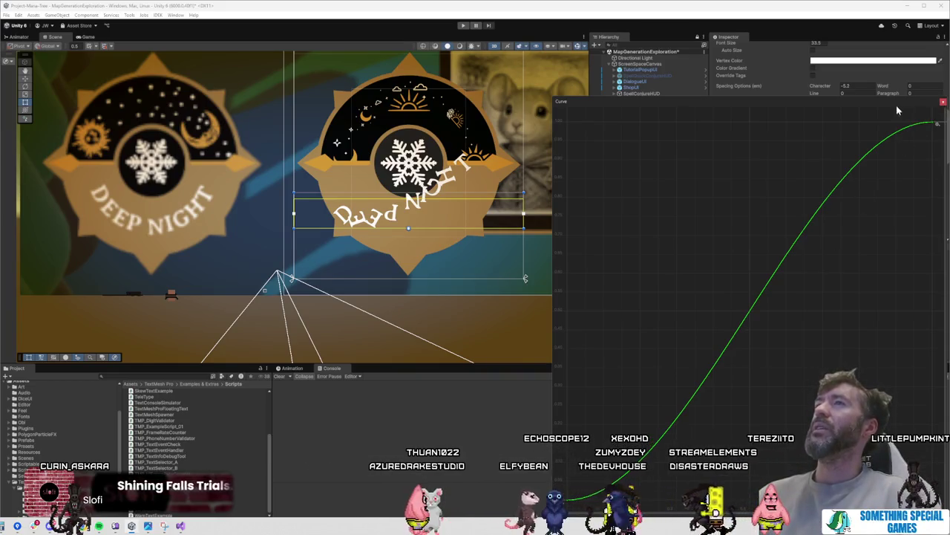
left_click_drag(897, 110, 865, 60)
left_click(652, 479)
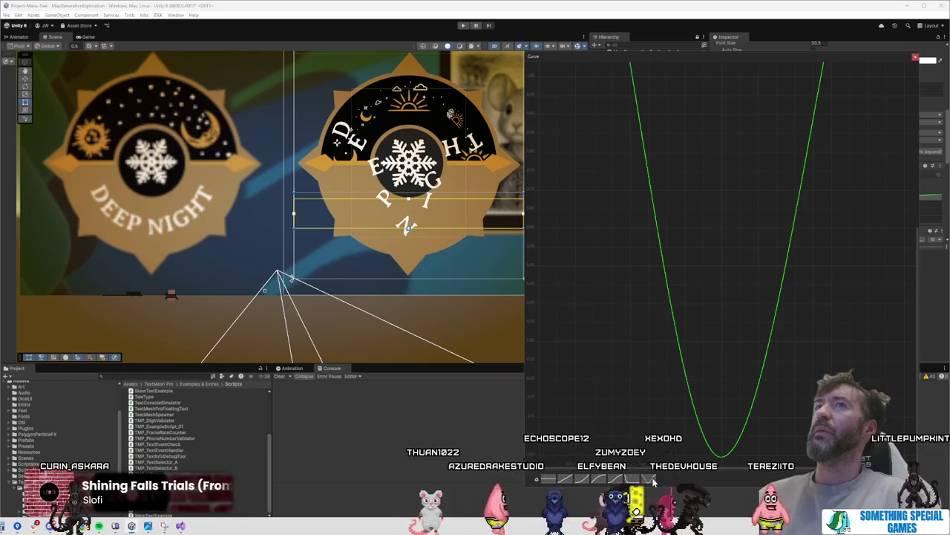
left_click(913, 58)
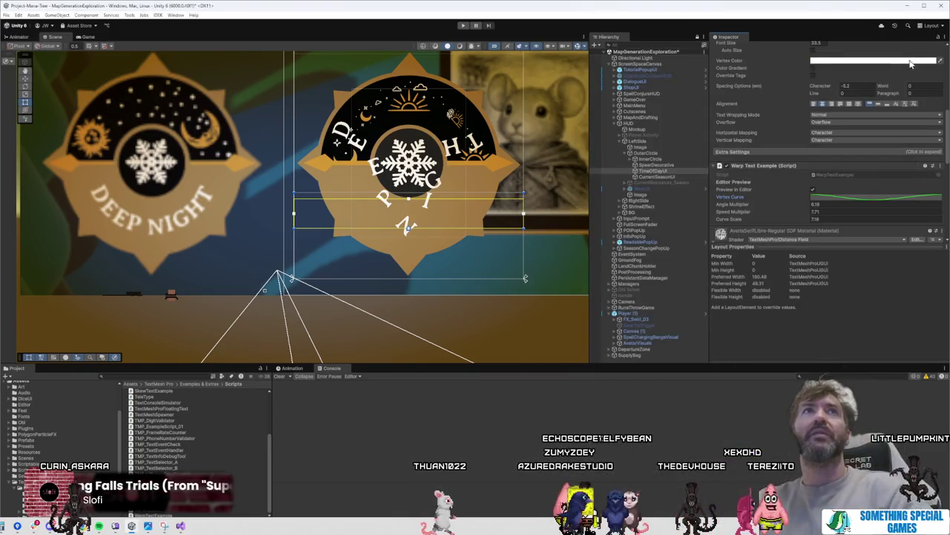
left_click(817, 204)
type("1")
left_click(830, 219)
left_click(831, 212)
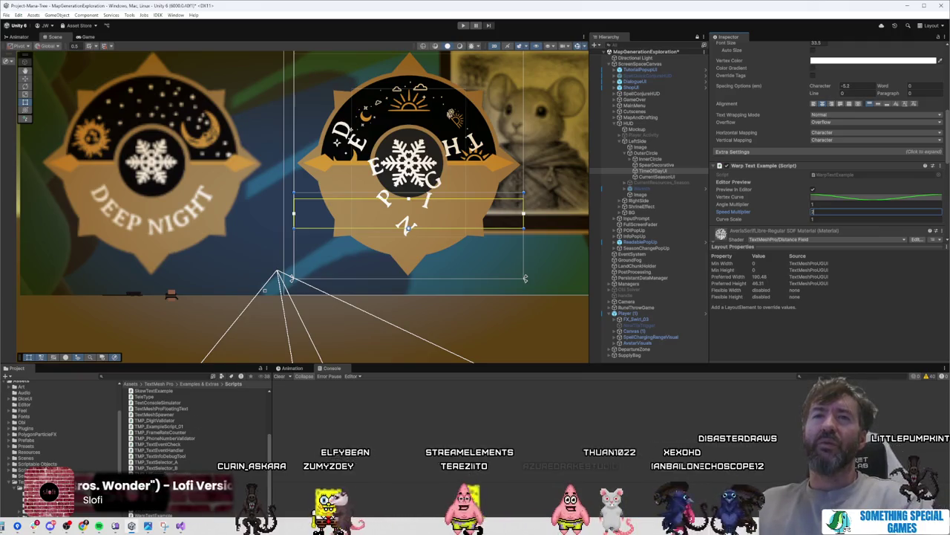
left_click_drag(205, 363, 205, 316)
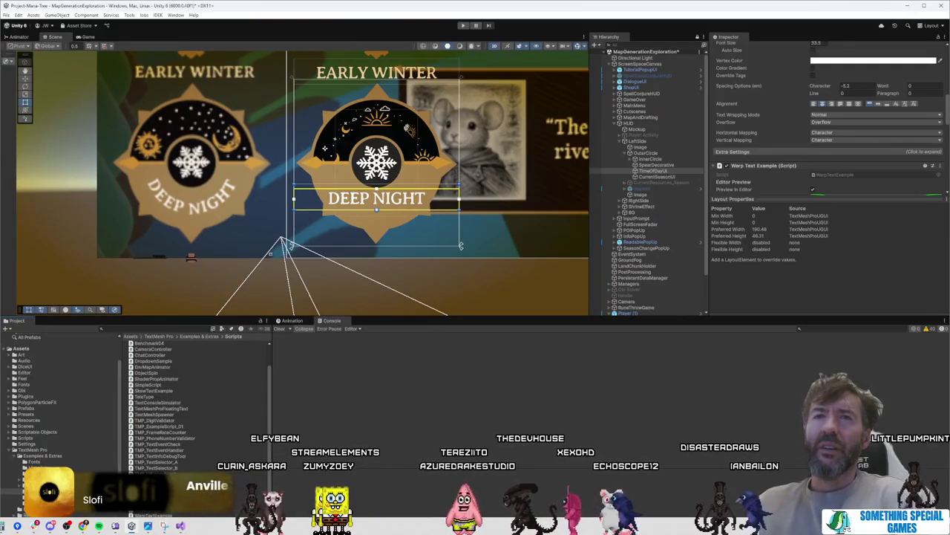
Step: Inspect the WarpTextExample script and the InnerCircle object in the Hierarchy
left_click(169, 516)
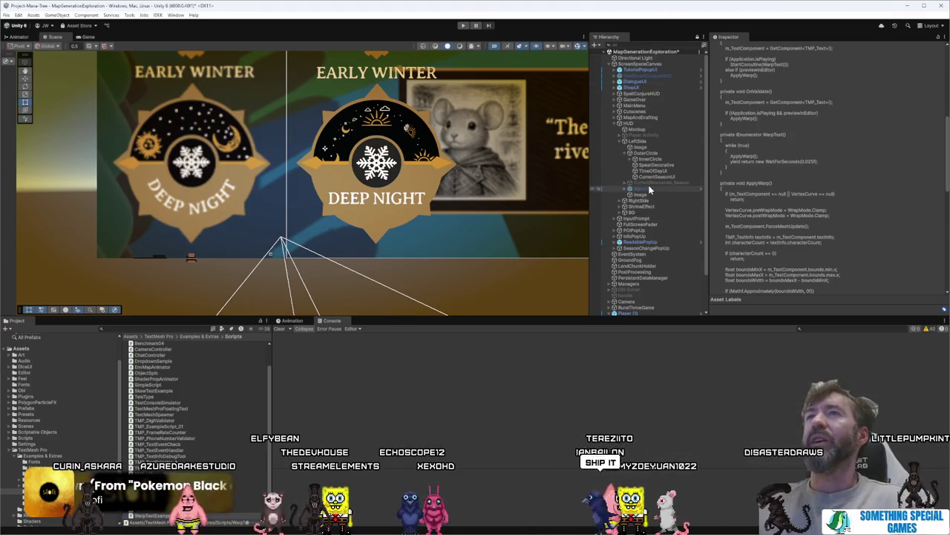
left_click(652, 159)
left_click(665, 165)
left_click(663, 159)
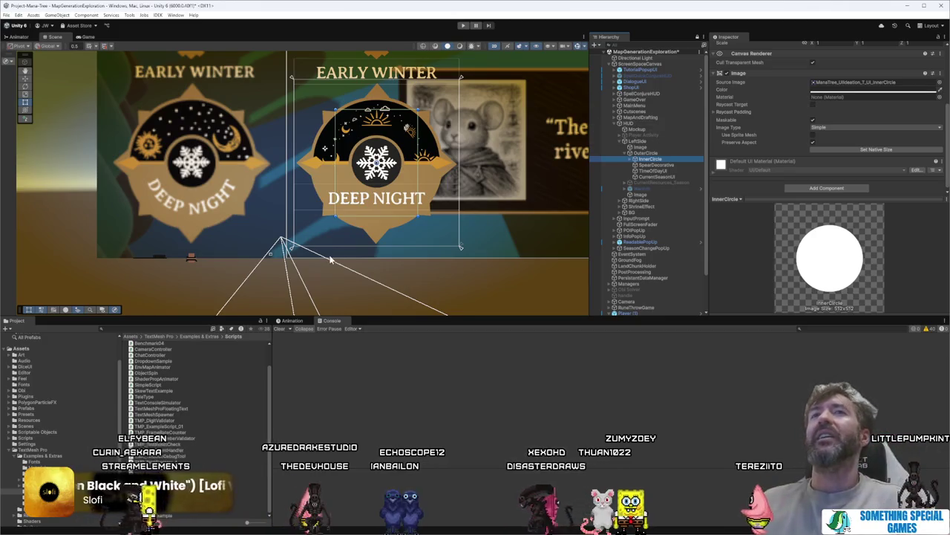
Step: Scroll the Inspector, then filter the Project assets by 'resource'
scroll(824, 149, "up", 3)
scroll(818, 133, "up", 2)
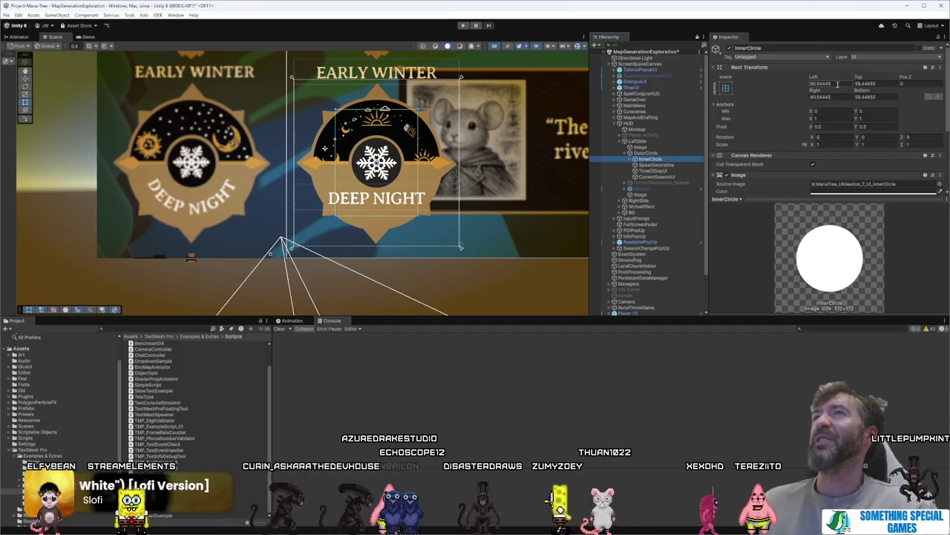
scroll(813, 146, "down", 2)
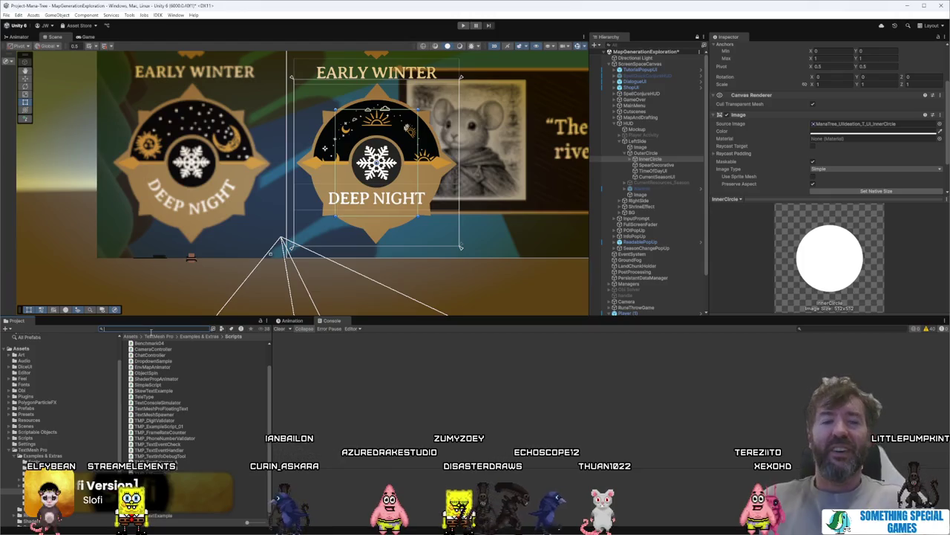
type("resource")
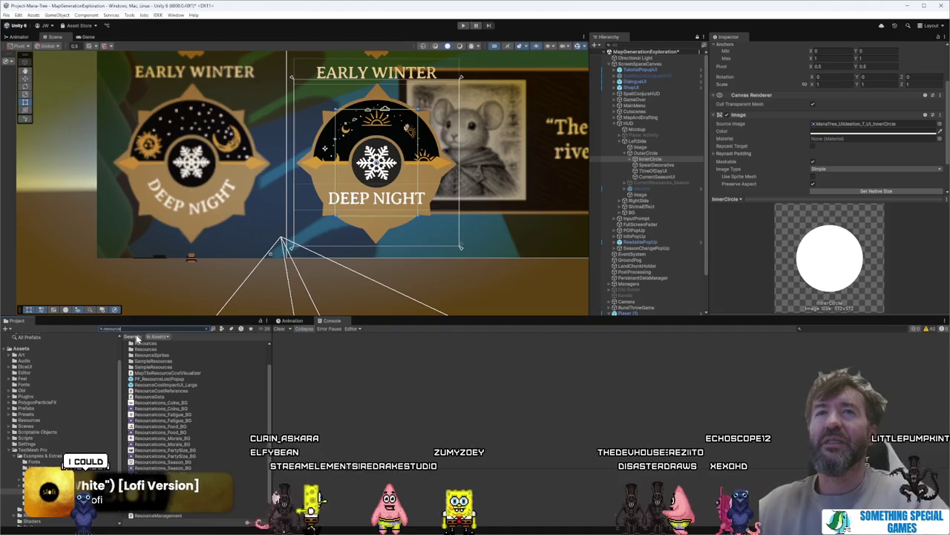
Step: Inspect ResourceInfoSO and the Resource Info Table asset, clear the 'time' search, and return to Visual Studio
left_click(163, 503)
left_click(177, 511)
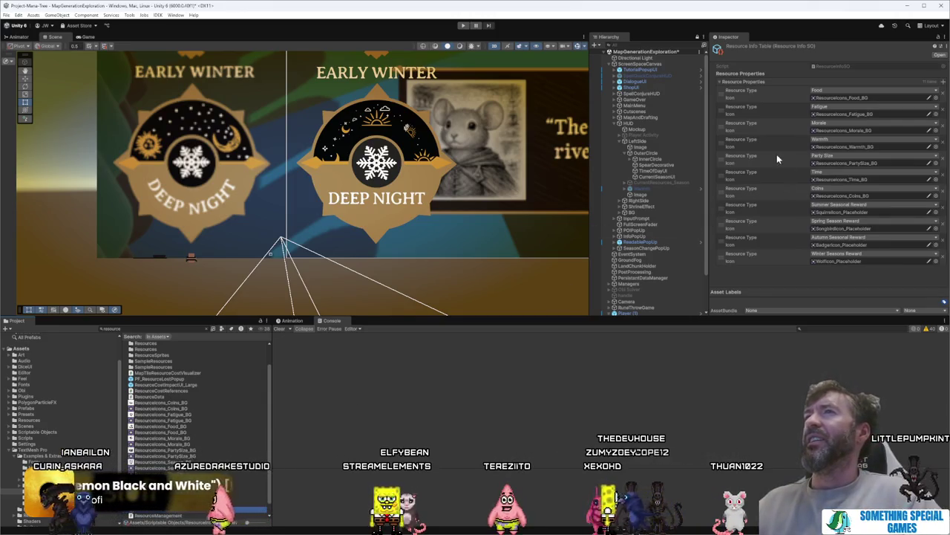
left_click(182, 330)
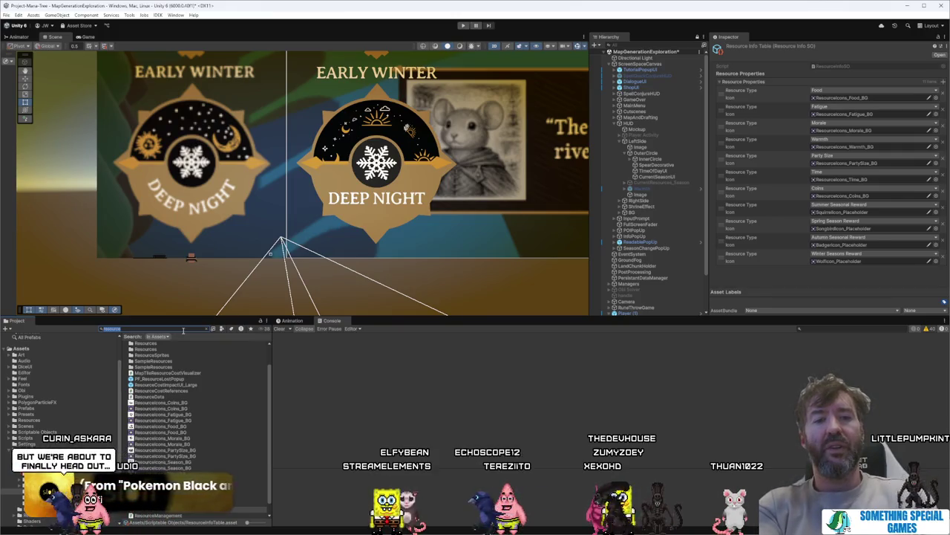
type("time")
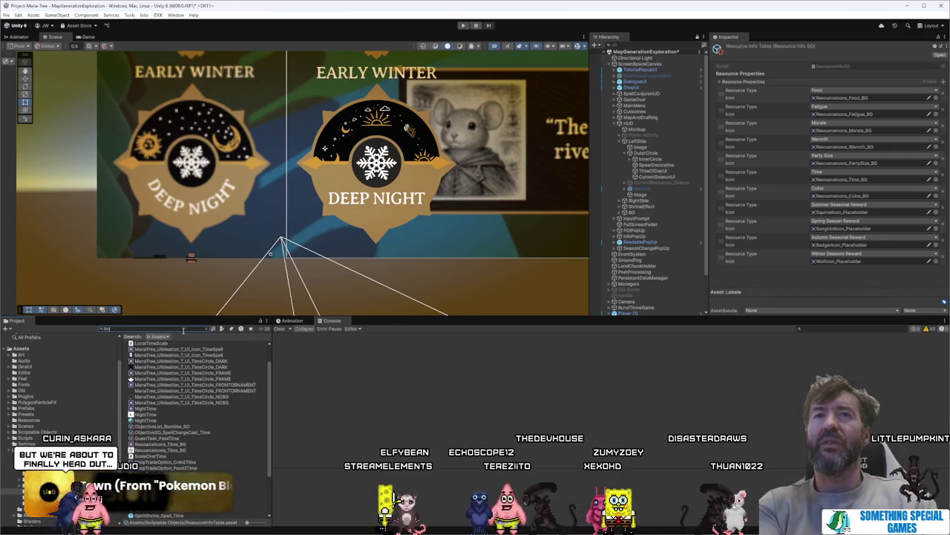
key("BackSpace")
key("BackSpace")
key("BackSpace")
key("alt+Tab")
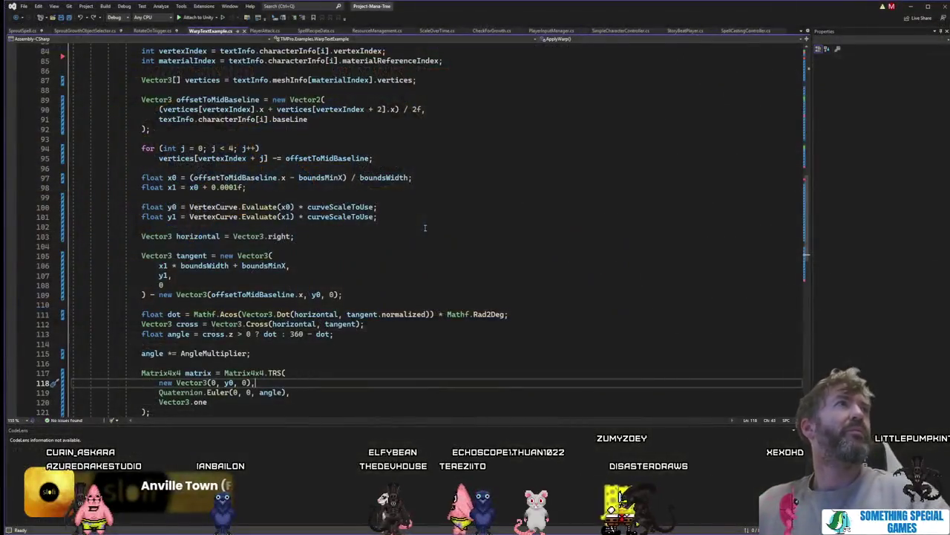
Step: Search ResourceManagement.cs for 'timework' and jump to the GetTimeOfDayWord definition
scroll(420, 260, "up", 10)
key("ctrl+f")
type("timewro")
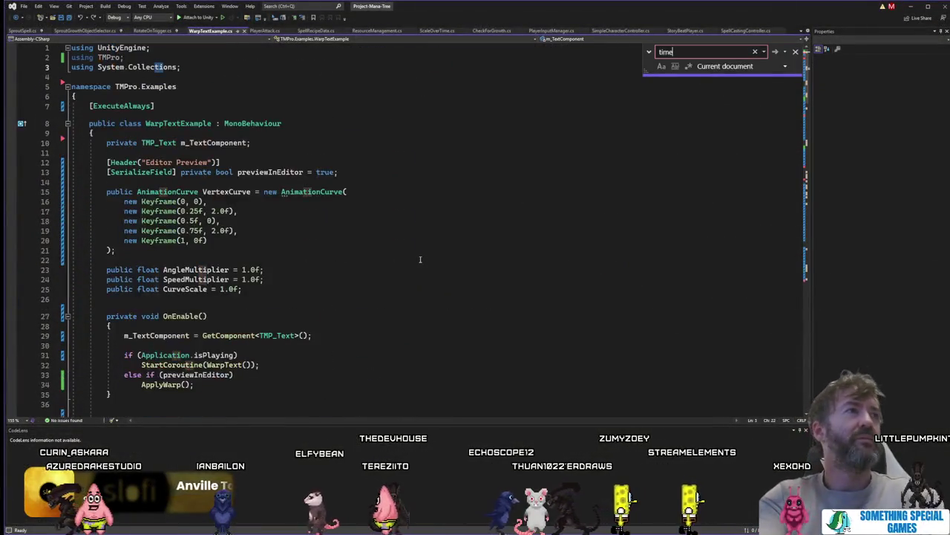
left_click(375, 31)
left_click(518, 183)
key("ctrl+f")
type("timework")
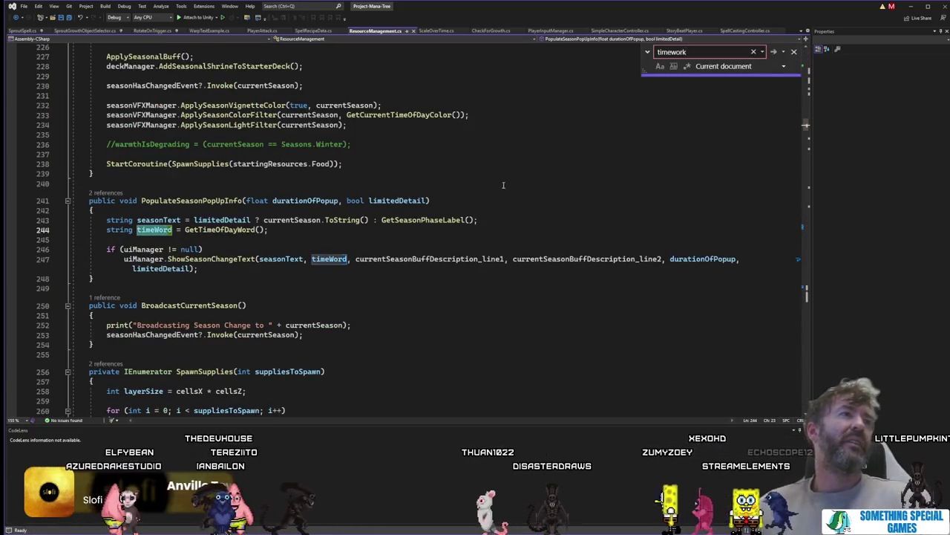
left_click(238, 229, "ctrl")
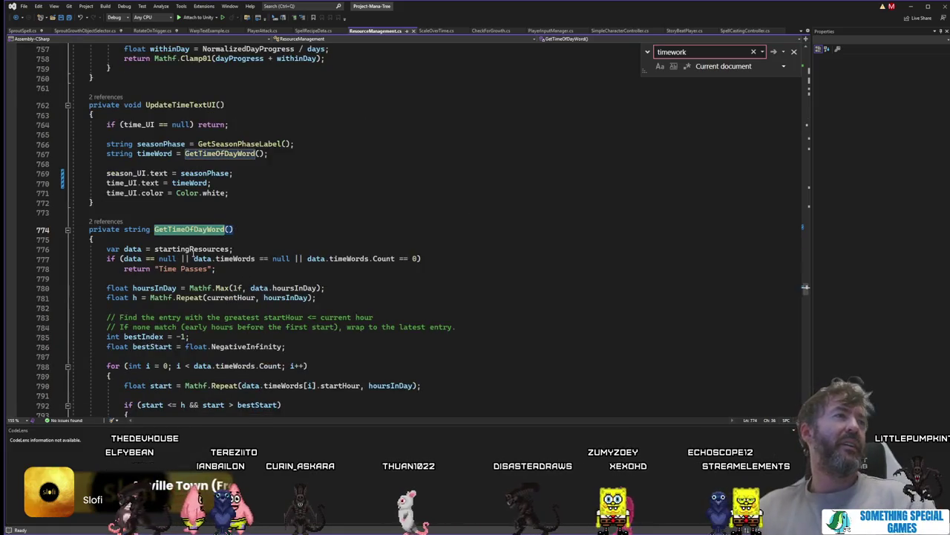
left_click(216, 249)
scroll(347, 299, "down", 10)
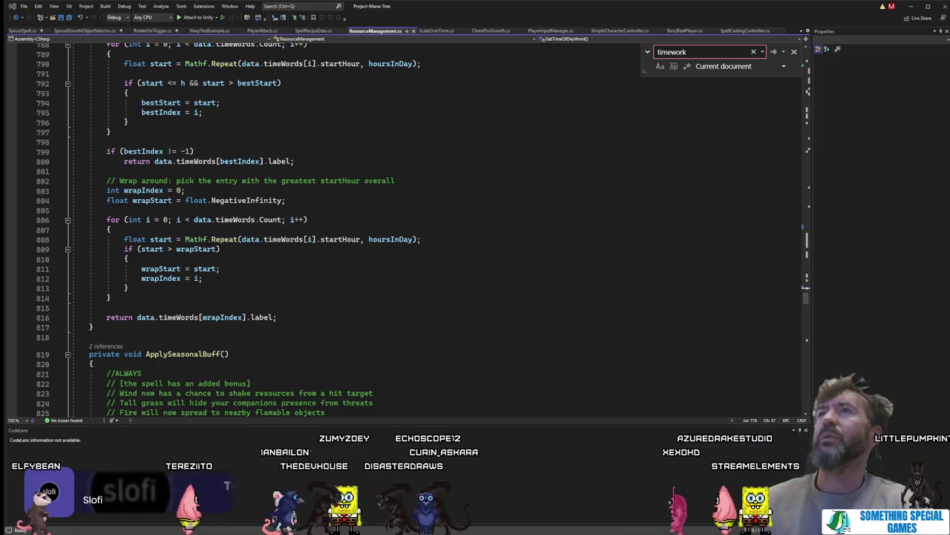
Step: Switch to Unity to view RS_DefaultResources: 24 hours per day, 5 seconds per hour, Time Words
key("alt+Tab")
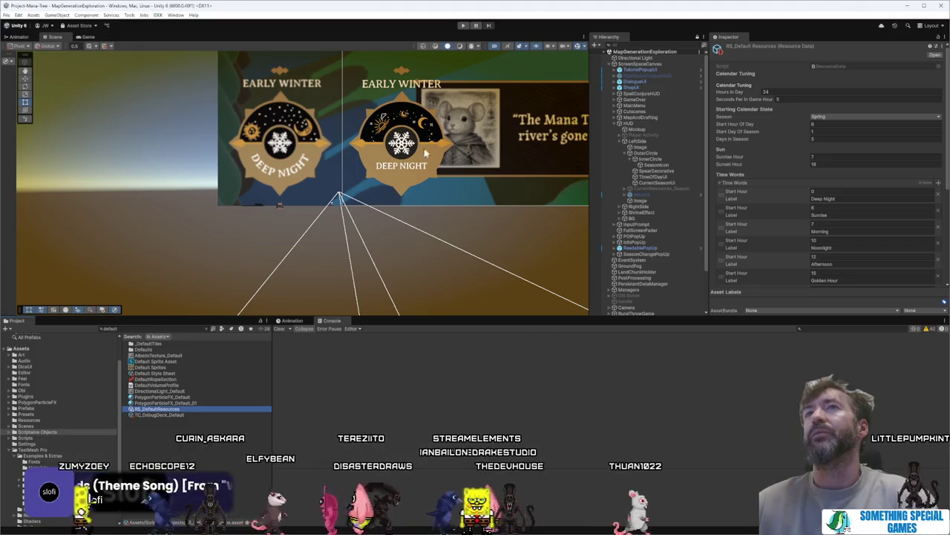
Step: Scroll through the nine Time Words labels and Day Night Gradient, then return to Visual Studio
scroll(845, 112, "down", 5)
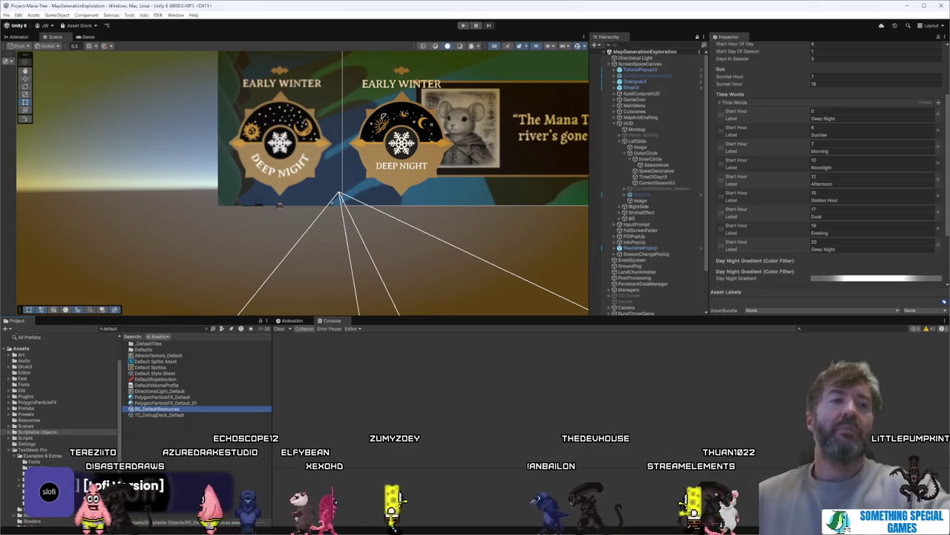
key("alt+Tab")
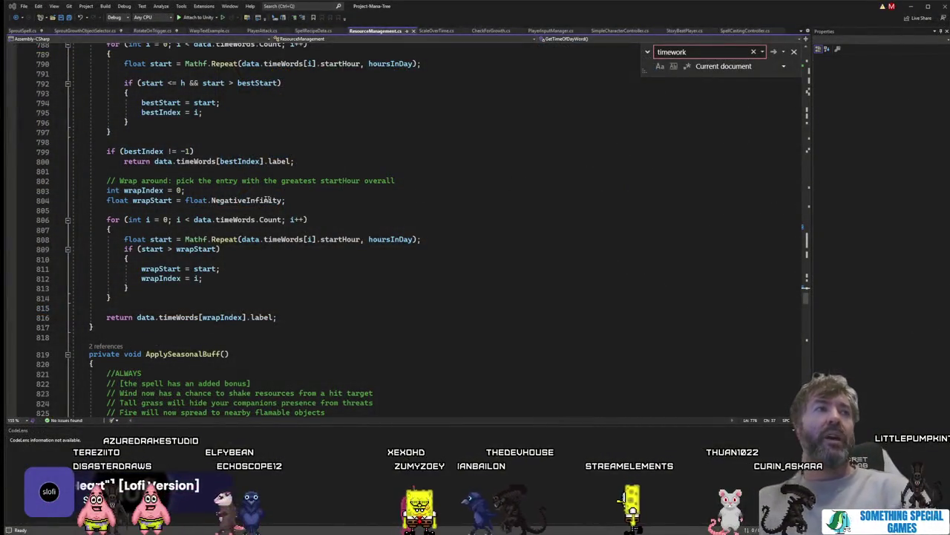
Step: Scroll up through ResourceManagement.cs past TickWarmth and GetTimeToDayEnd toward TickTime
left_click(390, 216)
scroll(416, 216, "up", 14)
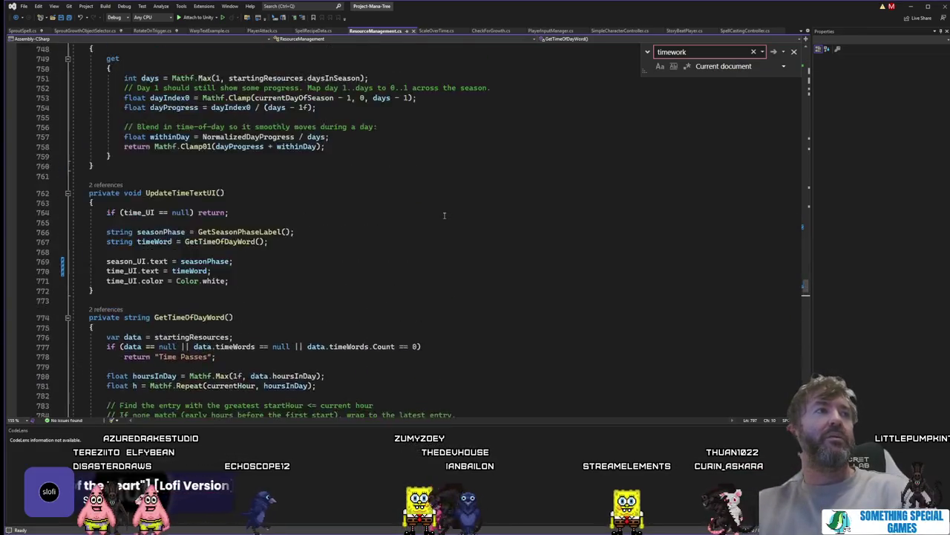
scroll(443, 215, "up", 15)
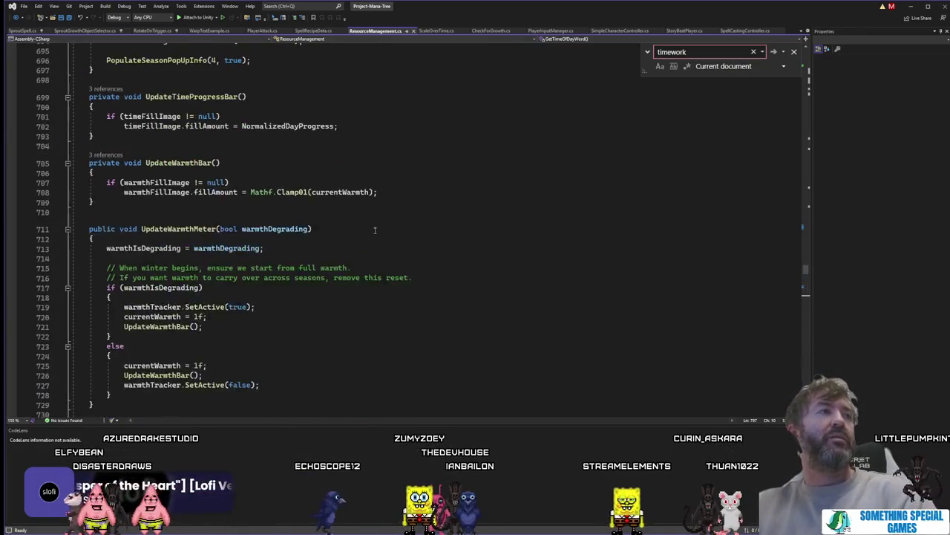
scroll(368, 229, "up", 12)
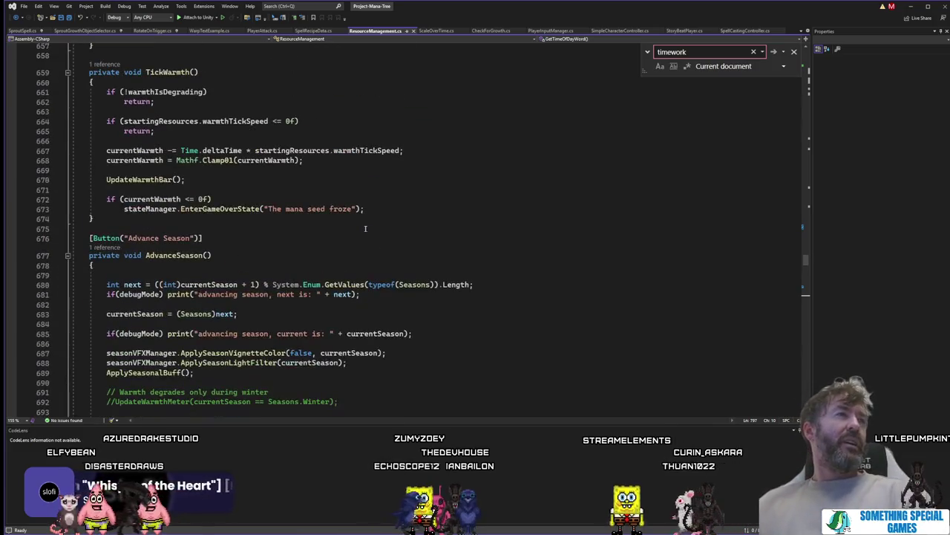
left_click(185, 220)
scroll(194, 221, "up", 7)
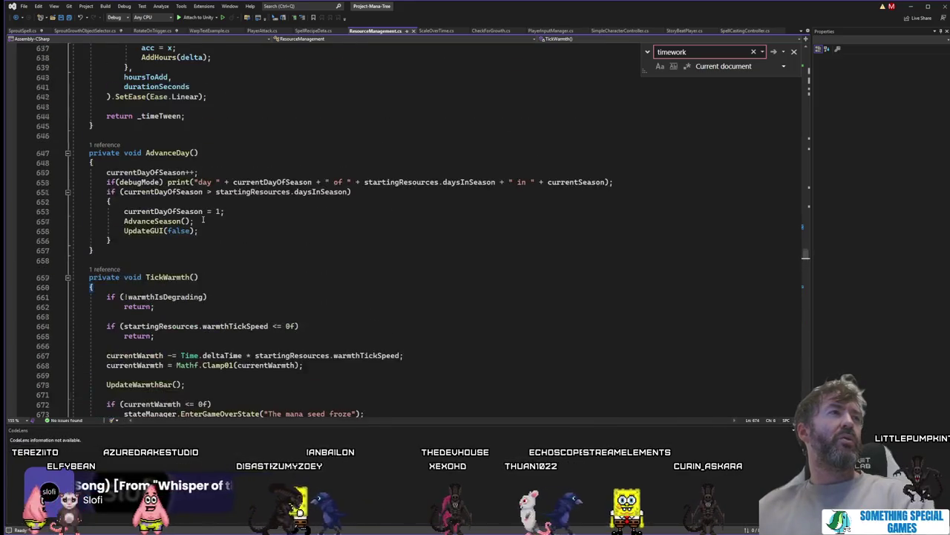
scroll(202, 220, "up", 10)
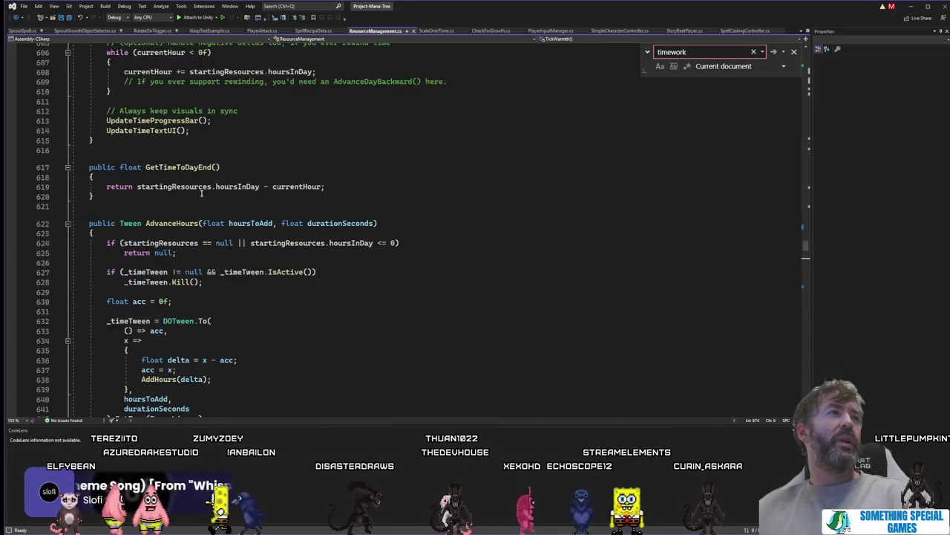
double_click(178, 167)
scroll(294, 217, "up", 7)
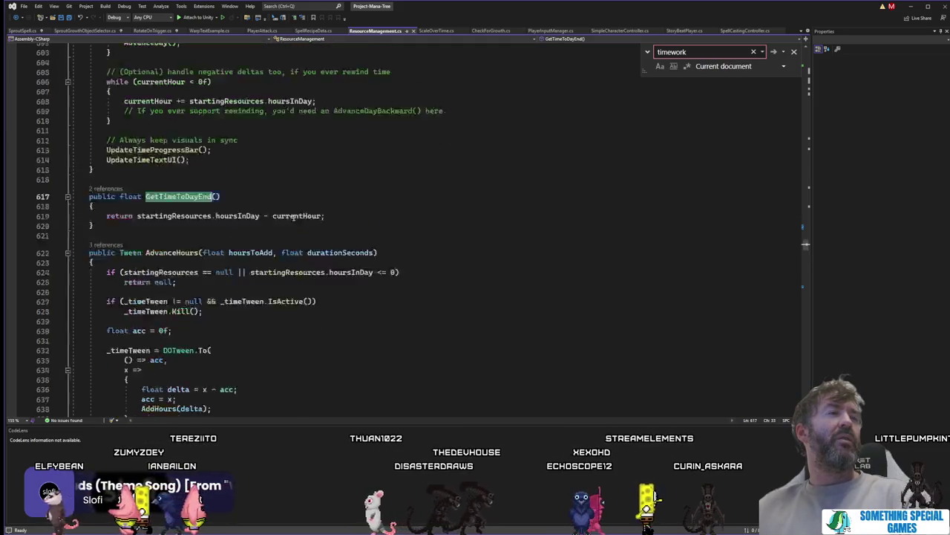
scroll(293, 218, "up", 5)
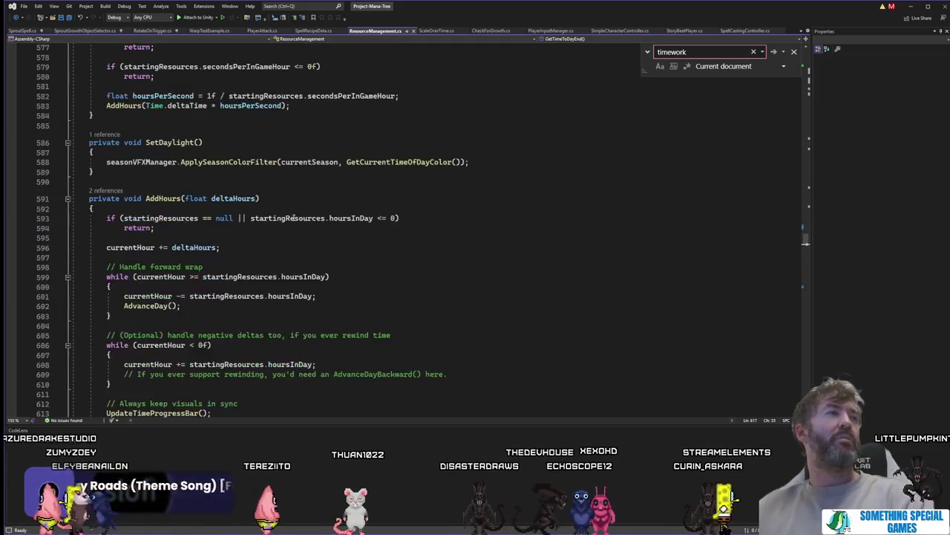
scroll(293, 218, "down", 3)
Step: Inspect TickTime's AddHours(Time.deltaTime * hoursPerSecond) call and go to the AddHours definition
left_click(222, 188)
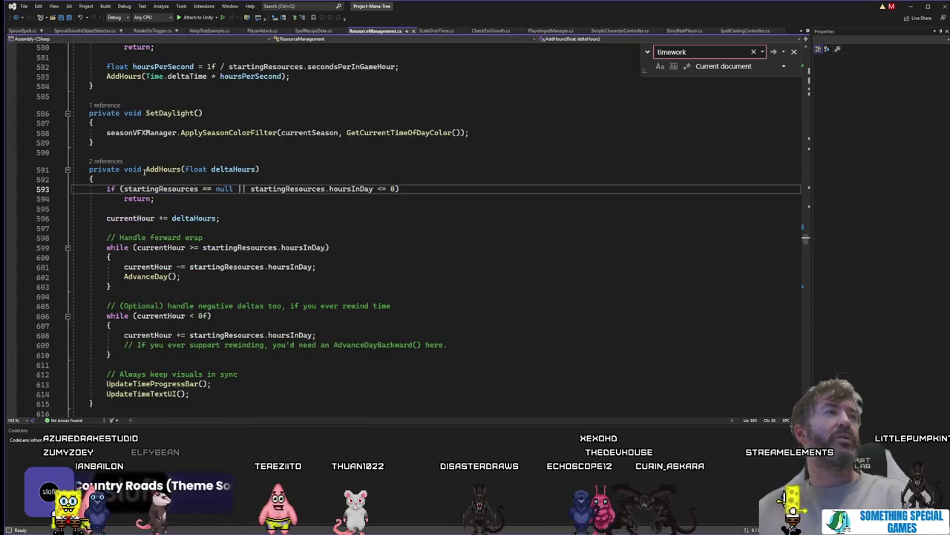
scroll(199, 160, "up", 4)
left_click(181, 125)
left_click(152, 222)
left_click(197, 202)
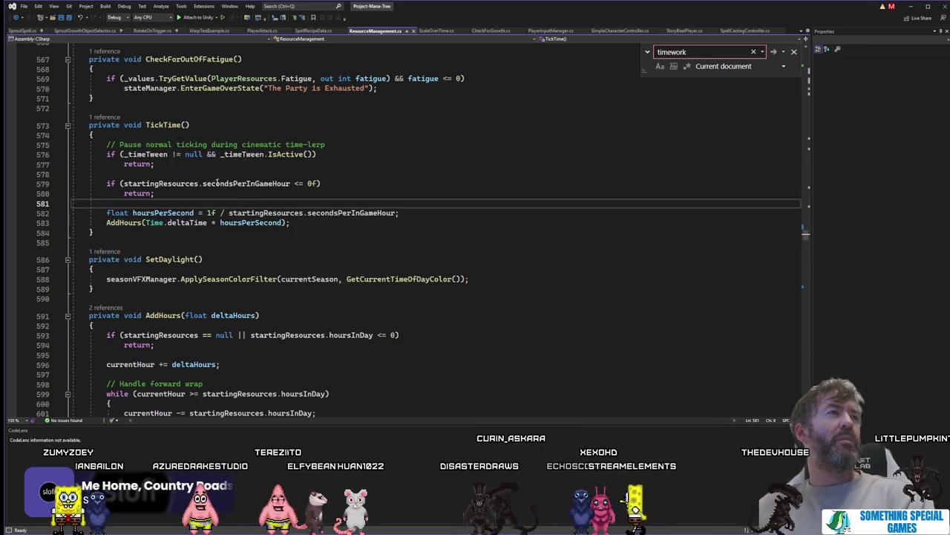
left_click(197, 193)
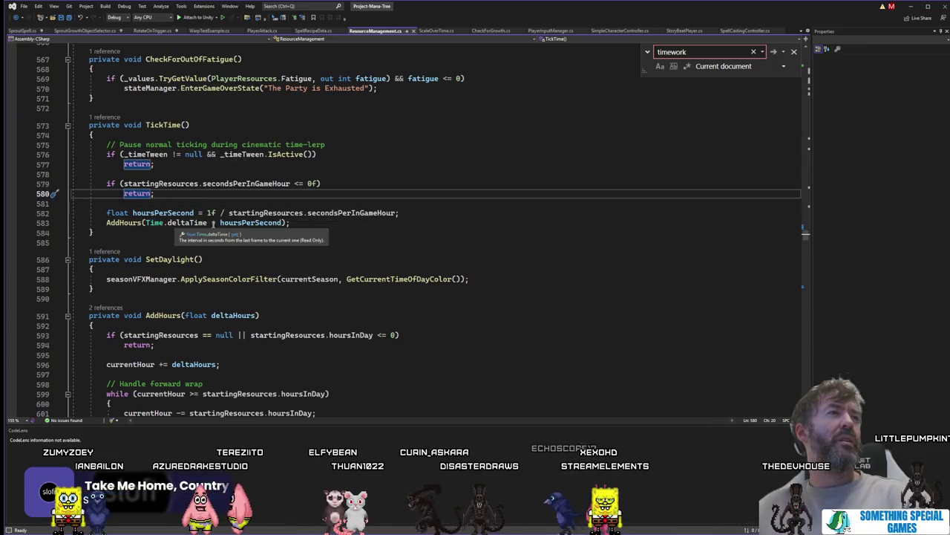
double_click(253, 224)
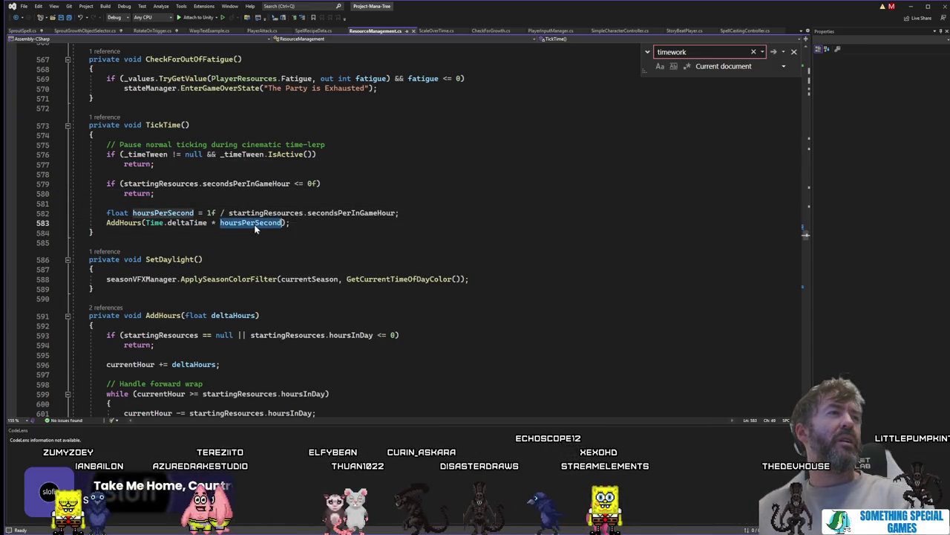
left_click(303, 225)
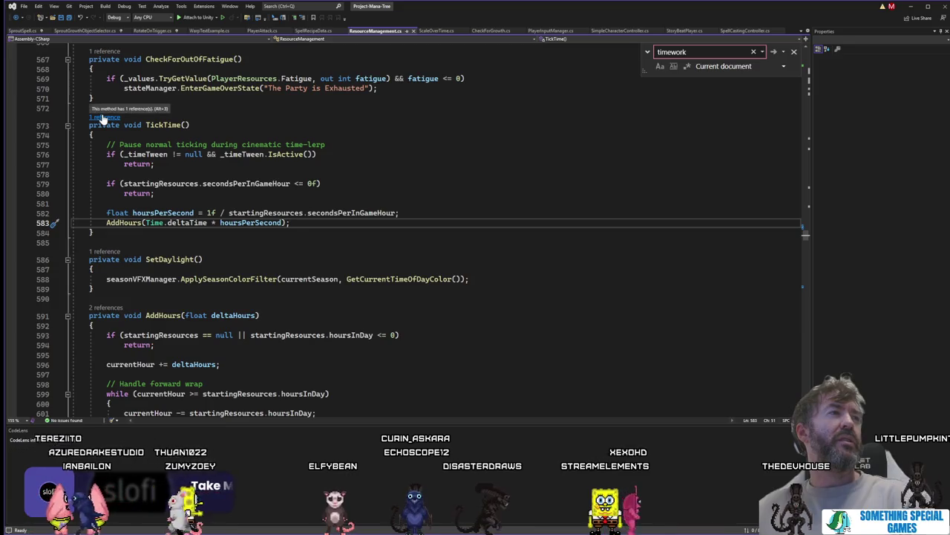
left_click(132, 222)
key("F12")
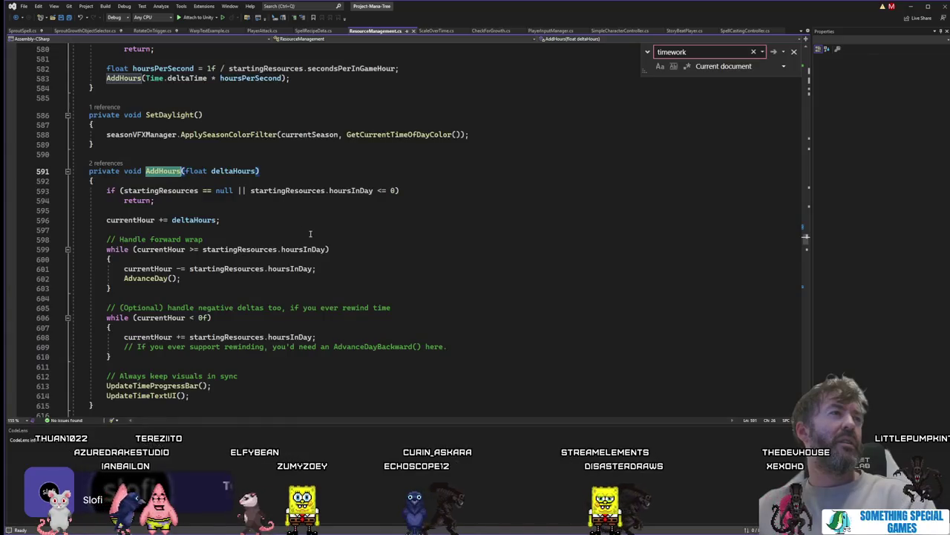
Step: Go to the UpdateTimeProgressBar definition from its call and select NormalizedDayProgress
scroll(310, 223, "down", 1)
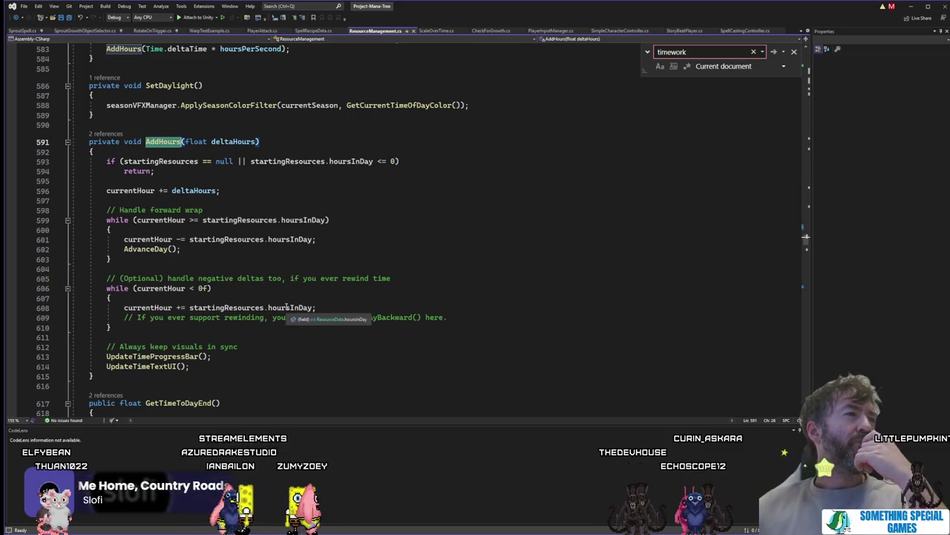
left_click(172, 356)
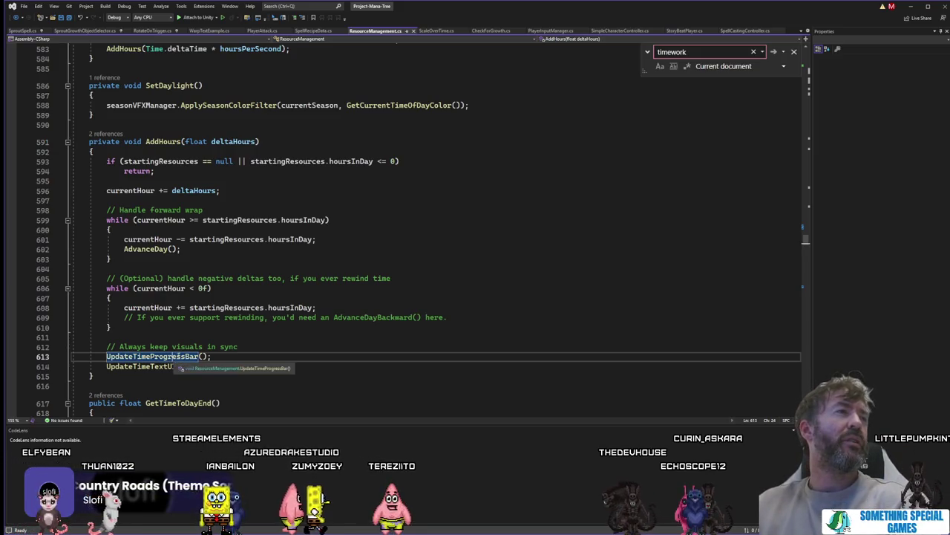
key("F12")
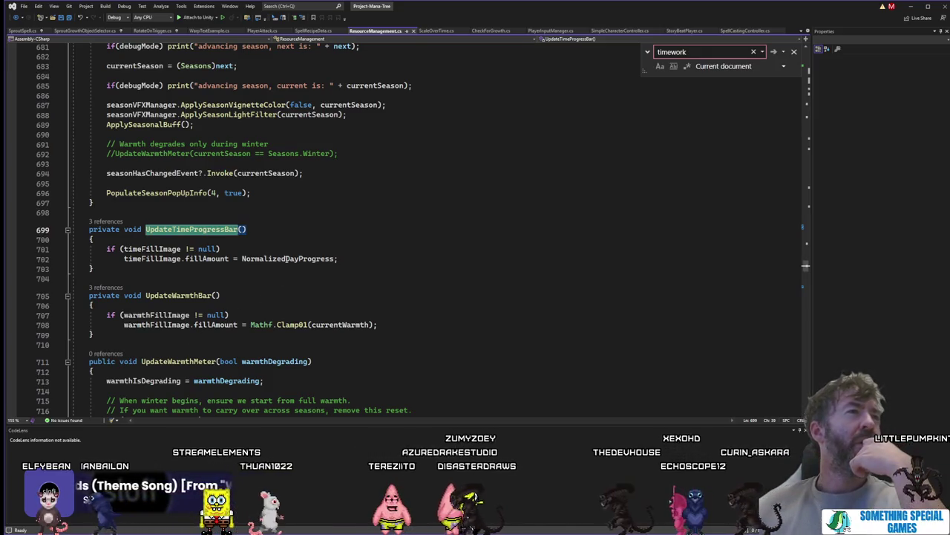
double_click(287, 258)
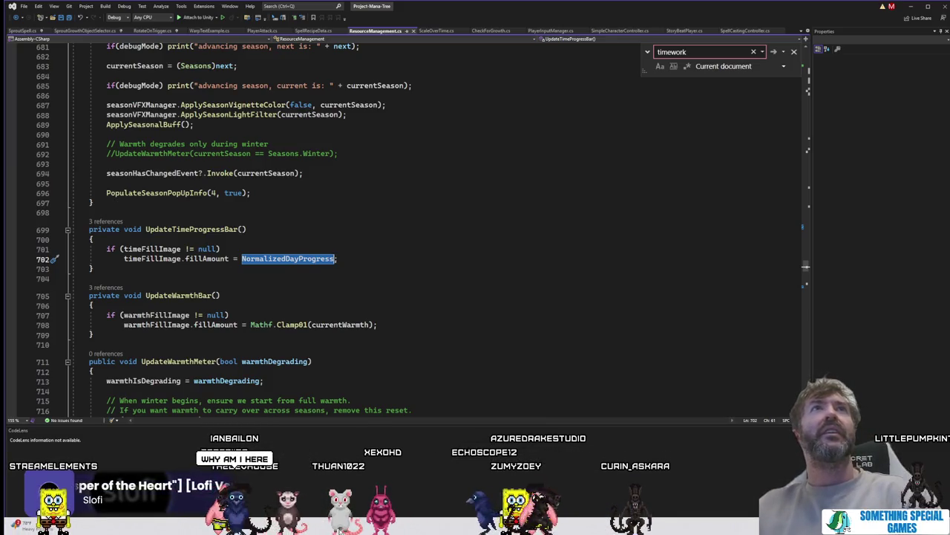
Step: Paste a duplicate of UpdateTimeProgressBar directly below the original and select its name
mouse_move(112, 269)
left_mouse_down()
mouse_move(82, 256)
mouse_move(72, 221)
left_mouse_up()
key("ctrl+c")
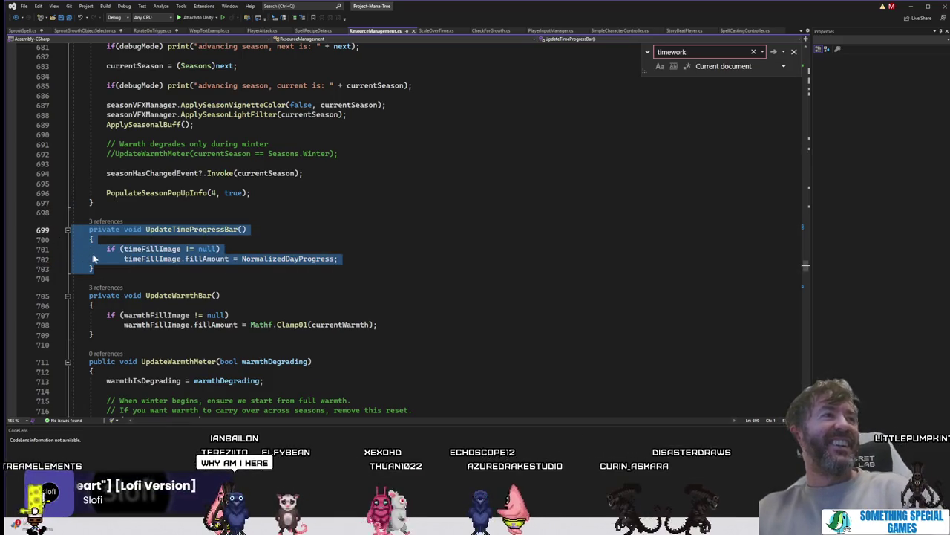
left_click(150, 269)
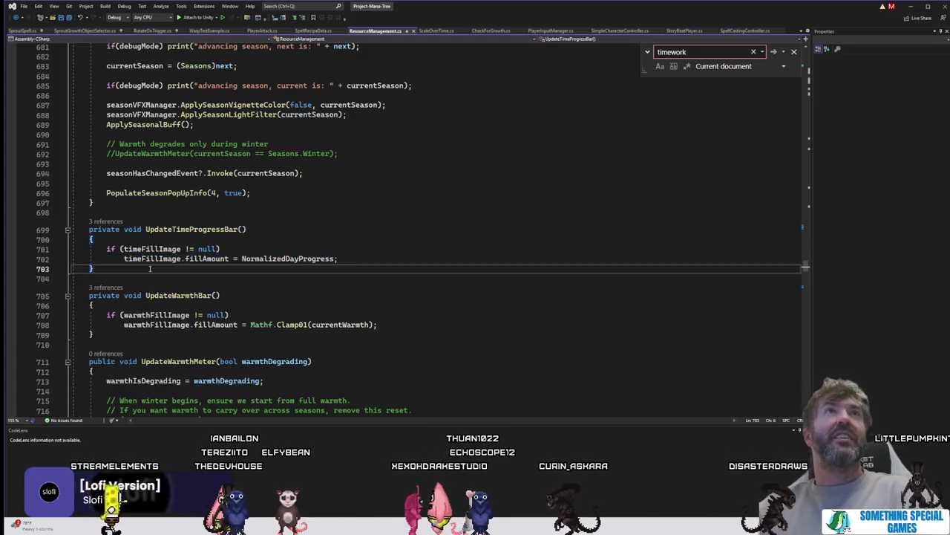
key("Return")
key("Return")
key("ctrl+v")
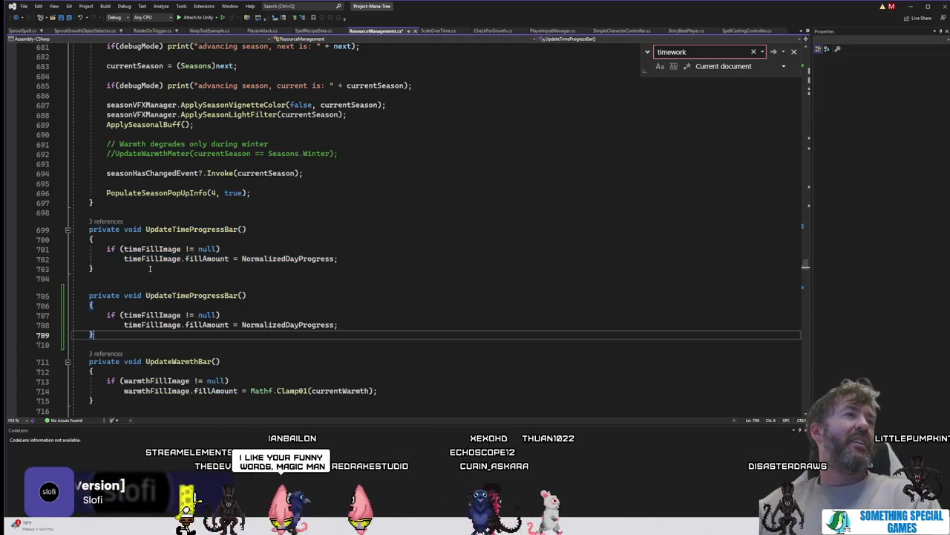
mouse_move(186, 297)
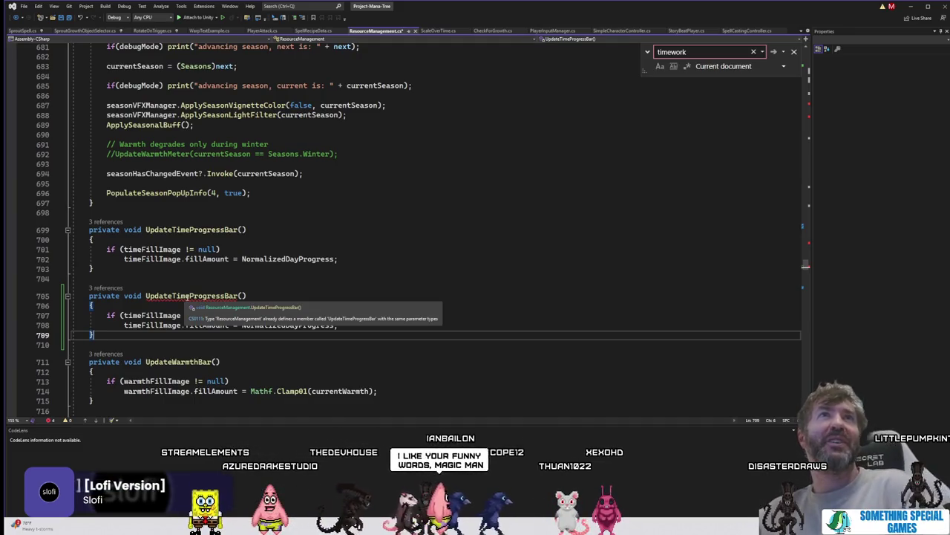
double_click(186, 296)
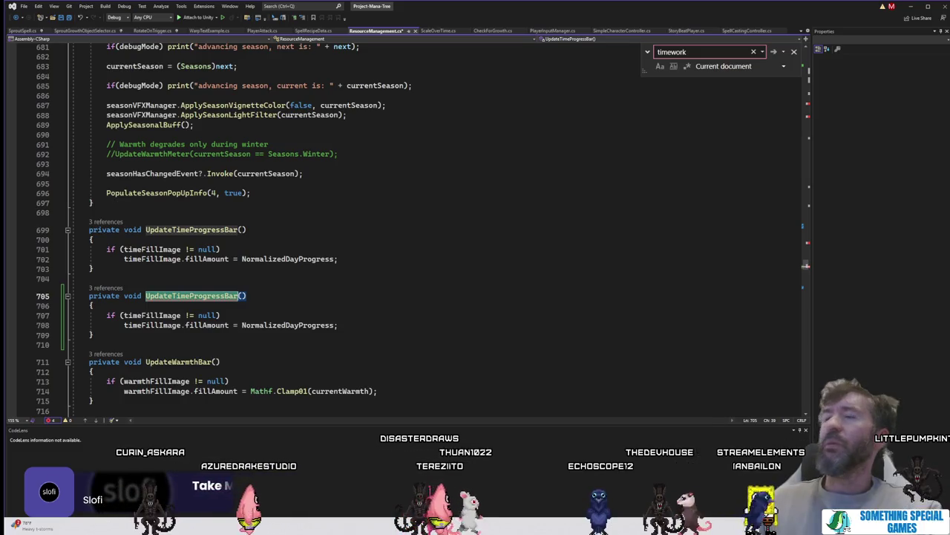
Step: Rename the duplicate method to UpdateTimeWheel and search the document for timeFillImage
left_click(212, 298)
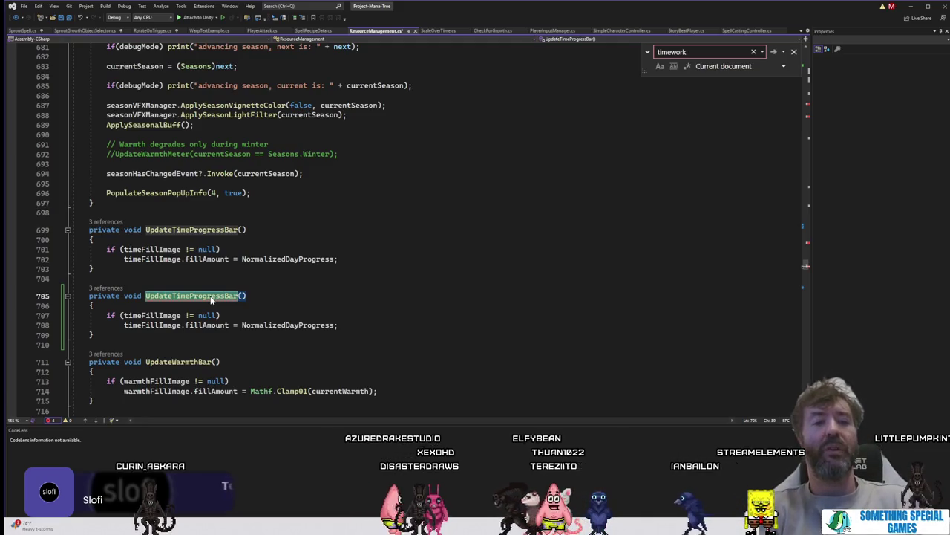
type("Updat")
type("eel")
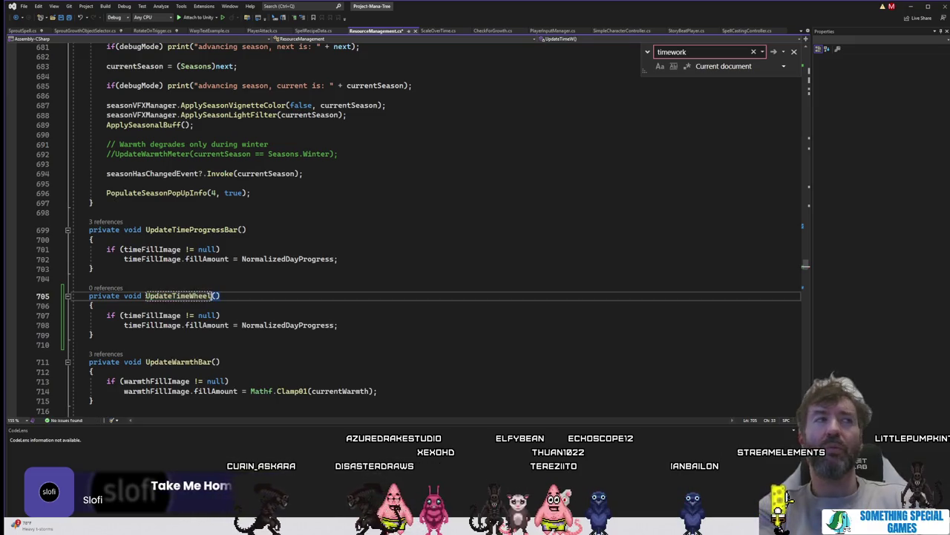
left_click(285, 276)
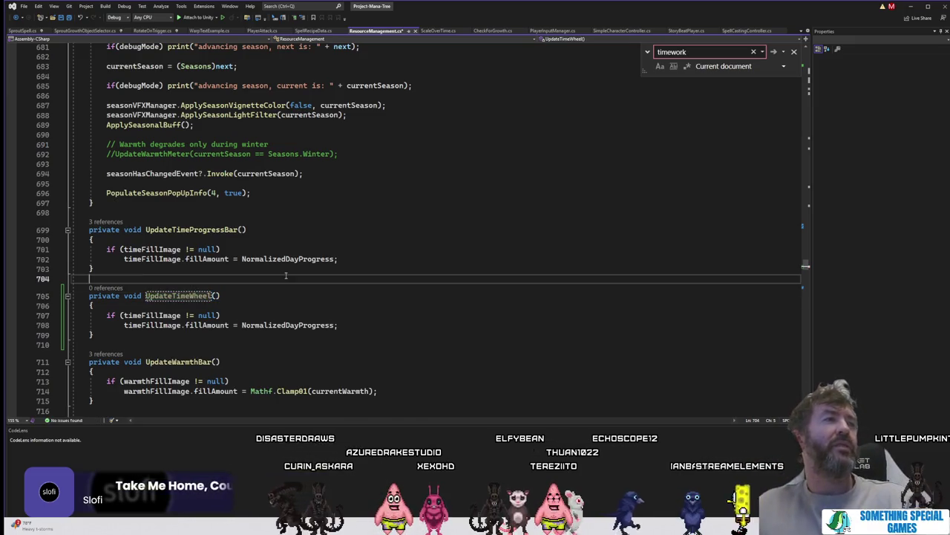
left_click(290, 315)
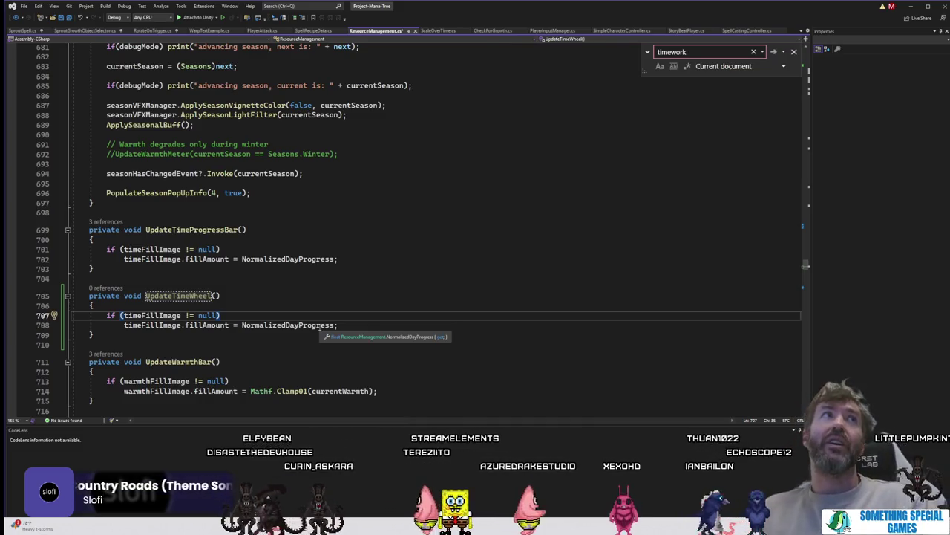
left_click(223, 324)
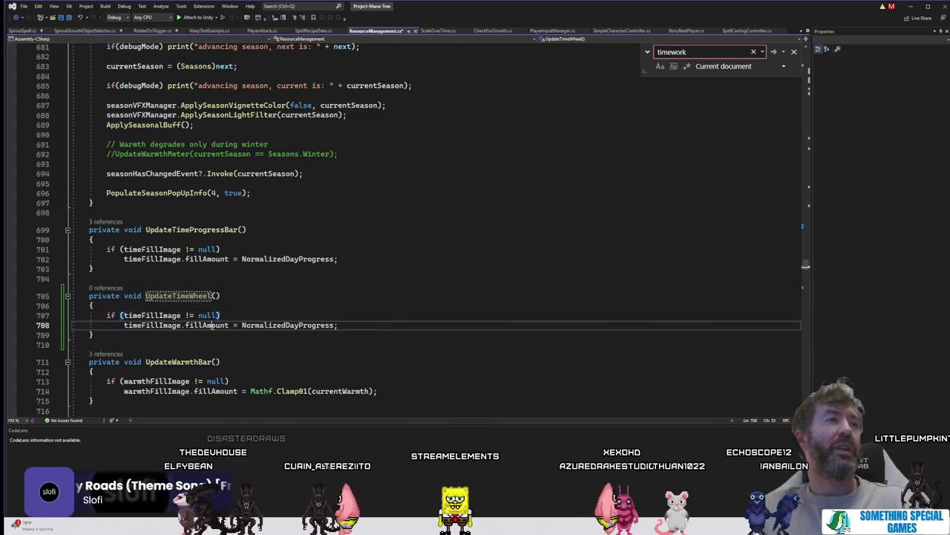
left_click(237, 317)
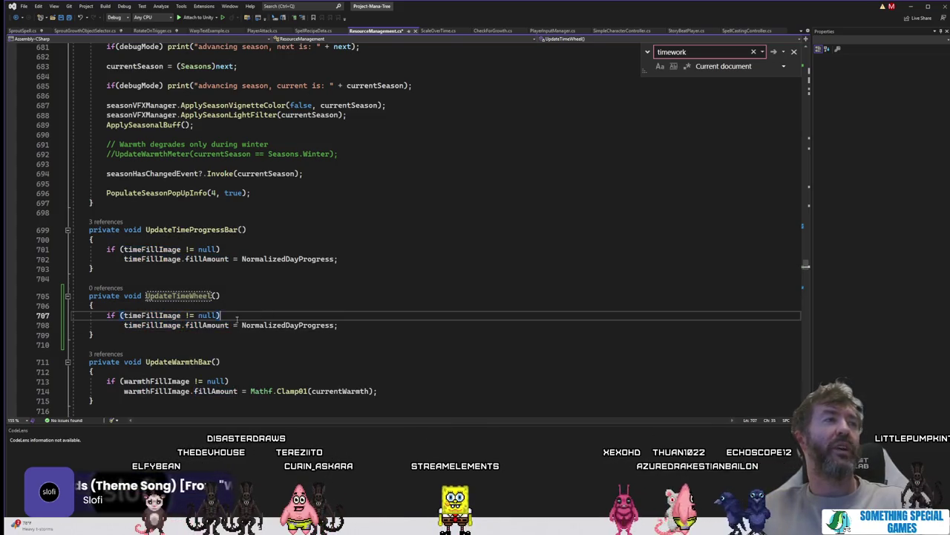
double_click(146, 317)
key("ctrl+f")
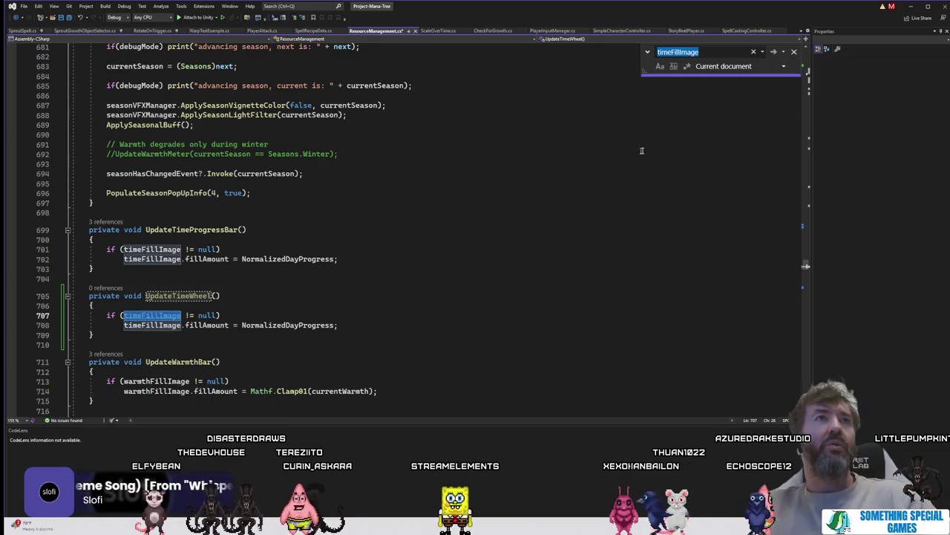
Step: Duplicate the timeFillImage field declaration and change the copy's type to RectTransform
left_click(776, 53)
left_click(775, 53)
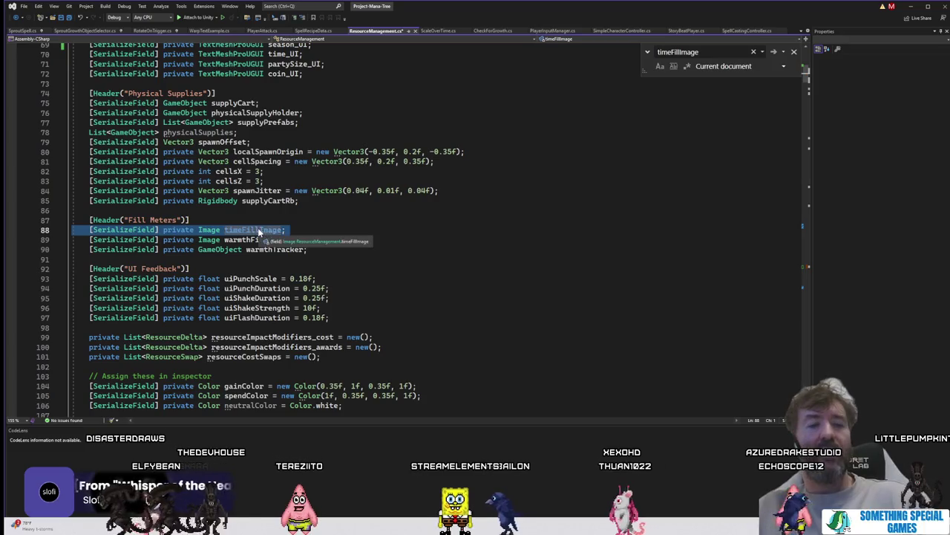
left_click(307, 228)
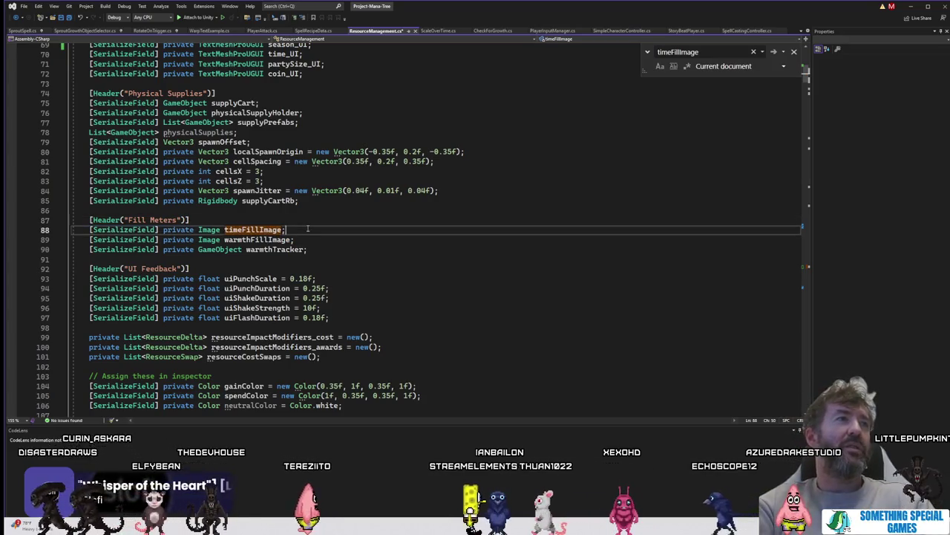
key("Return")
type("[SerializeField] private Image timeFillImage;")
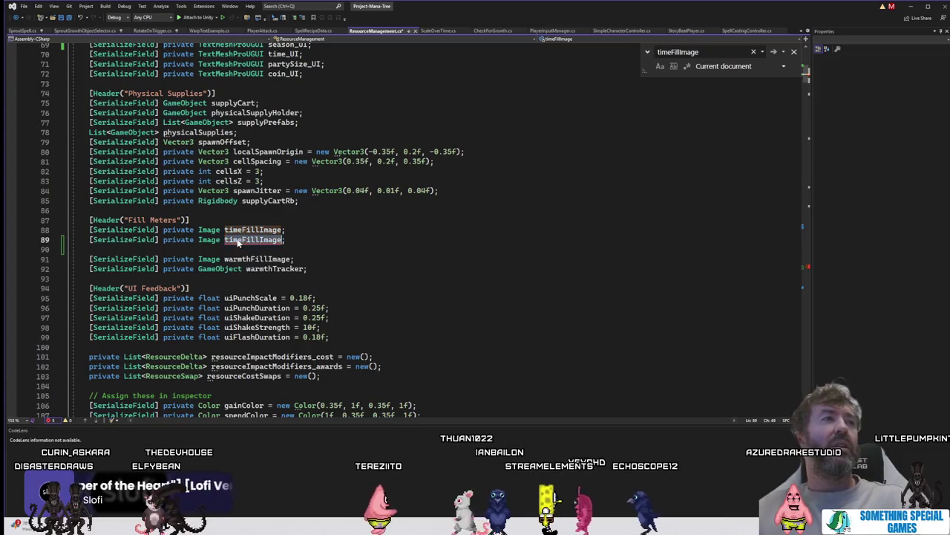
mouse_move(238, 242)
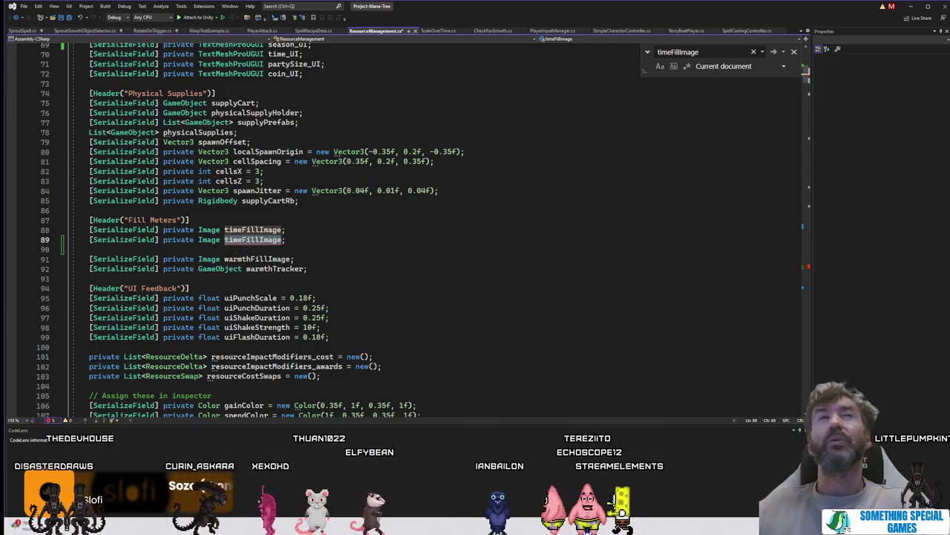
double_click(209, 239)
type("RectR")
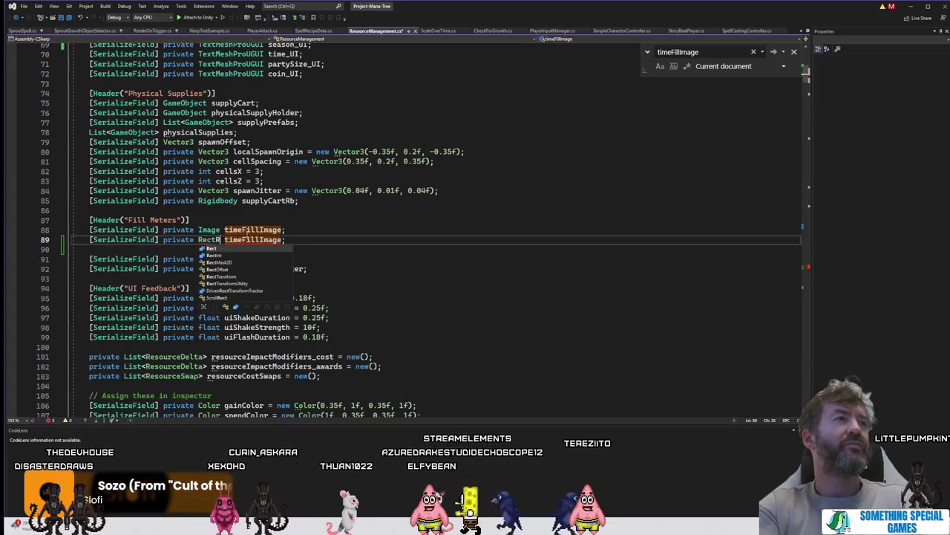
type("Tr")
key("Tab")
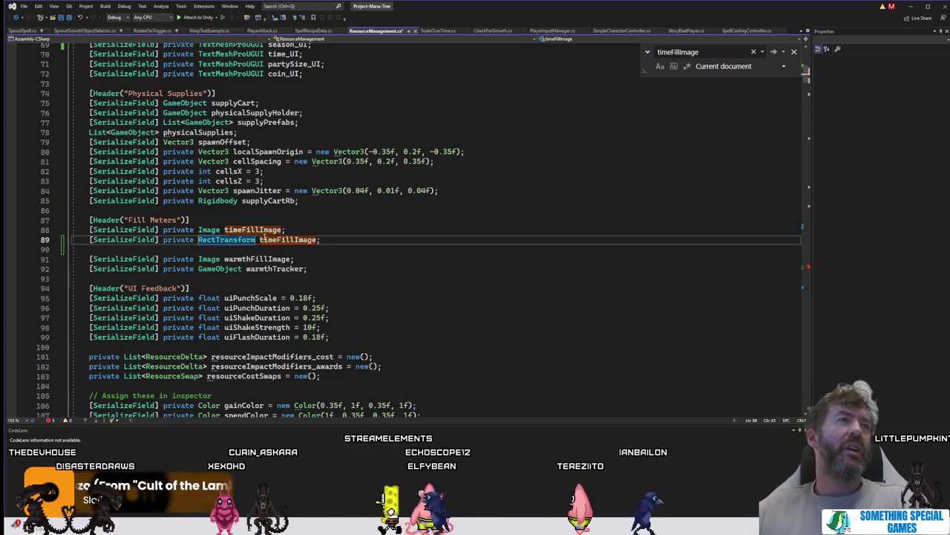
Step: Name the new field timeWheel and remove the blank line below it
double_click(263, 238)
type("timeWheel")
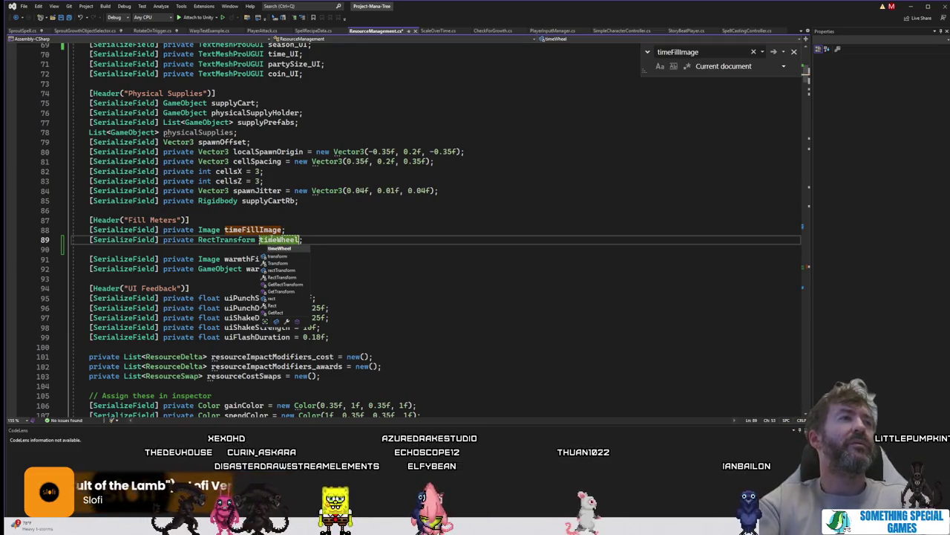
left_click(237, 248)
key("BackSpace")
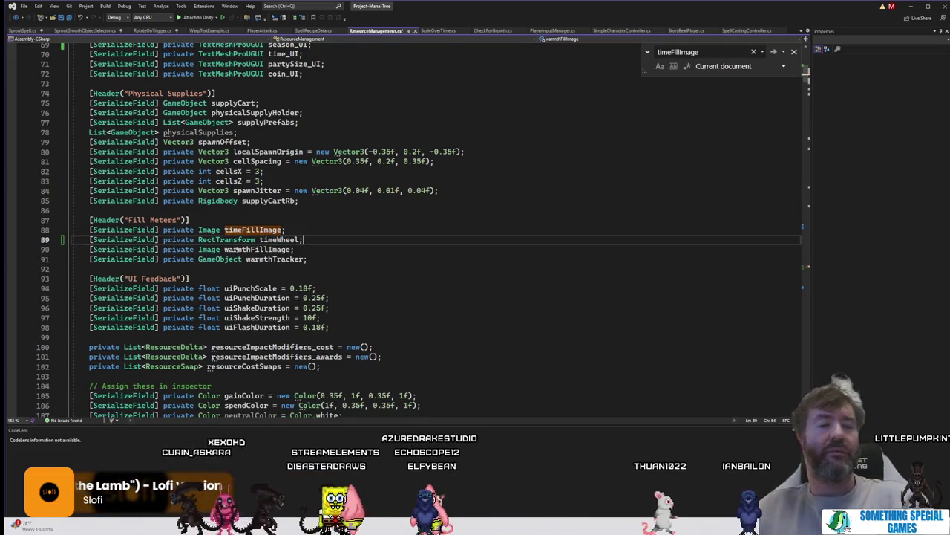
double_click(269, 239)
key("ctrl+c")
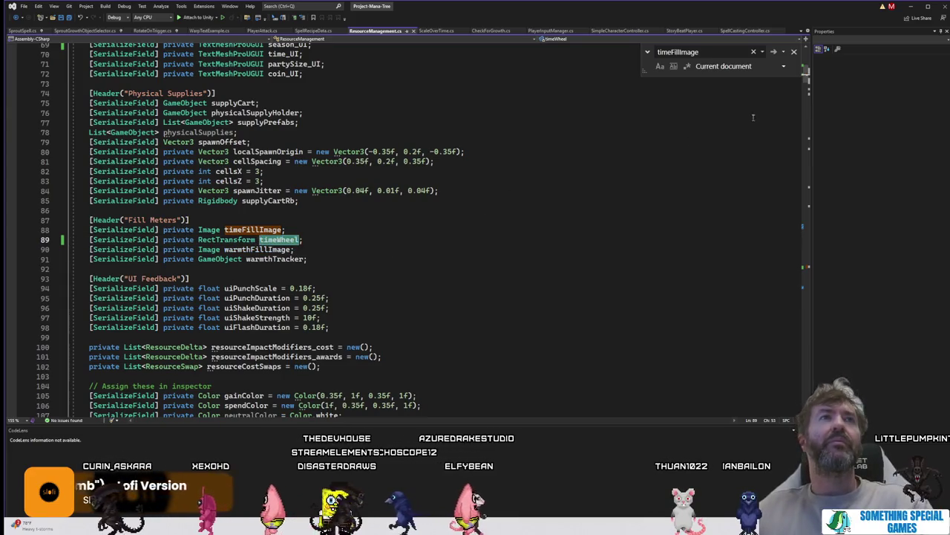
left_click(773, 52)
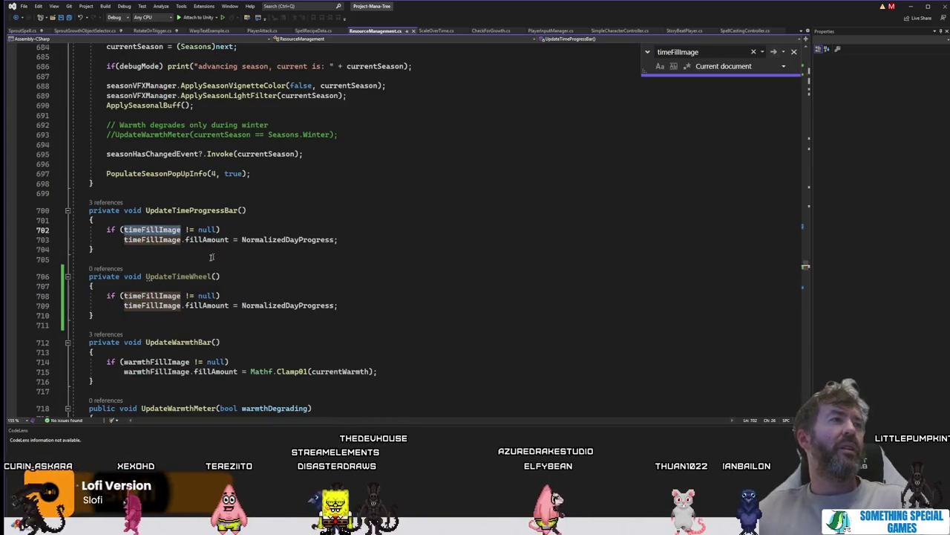
Step: Make UpdateTimeWheel's null check use timeWheel and start a timeWheel rotation call in place of the fill-amount line
left_click(120, 295)
double_click(152, 296)
key("ctrl+v")
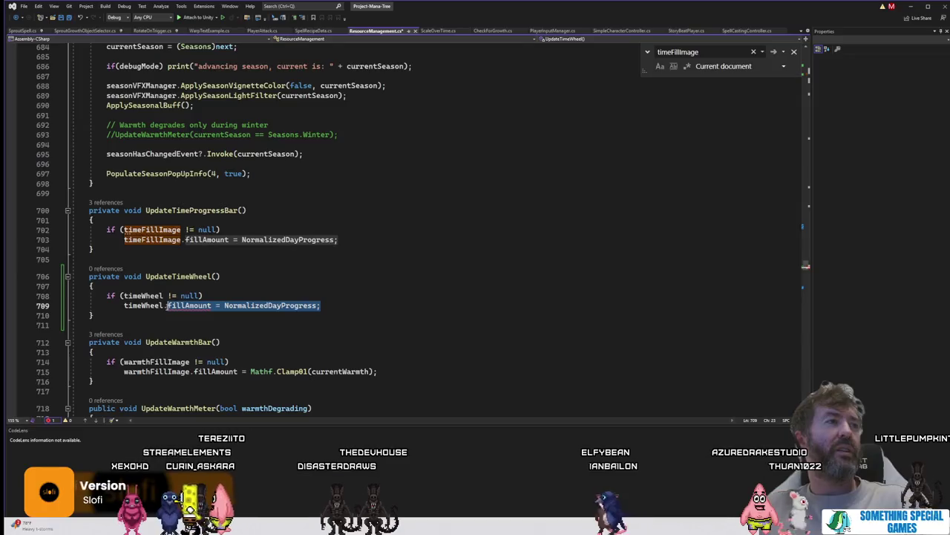
type(".")
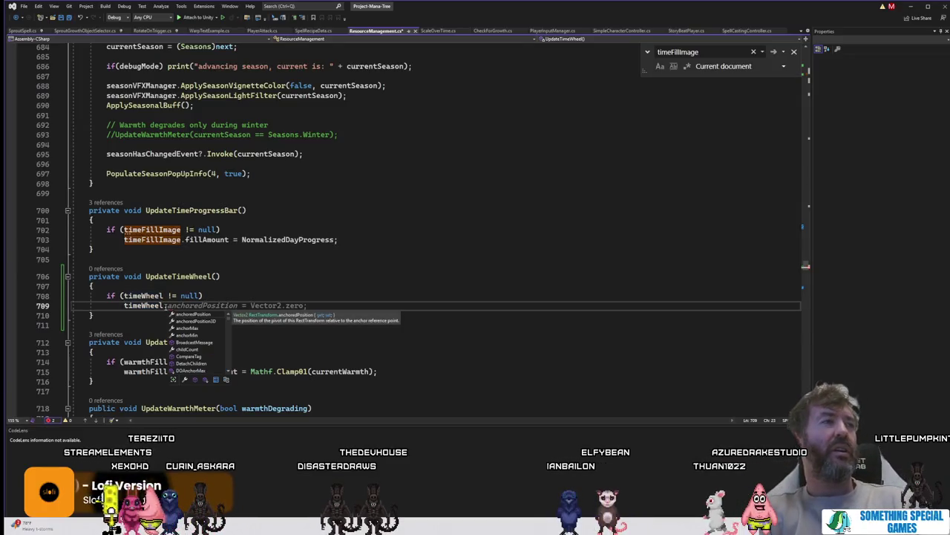
type("S")
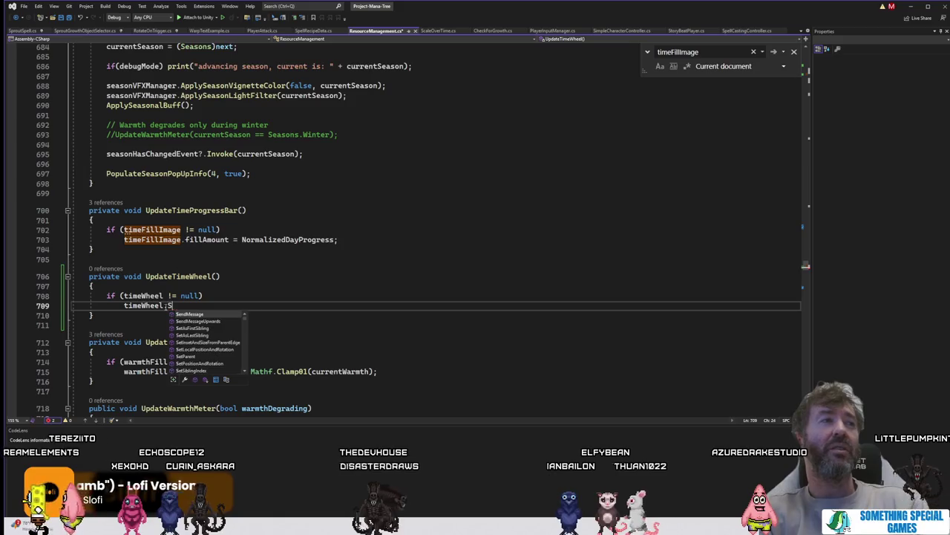
type("etRot")
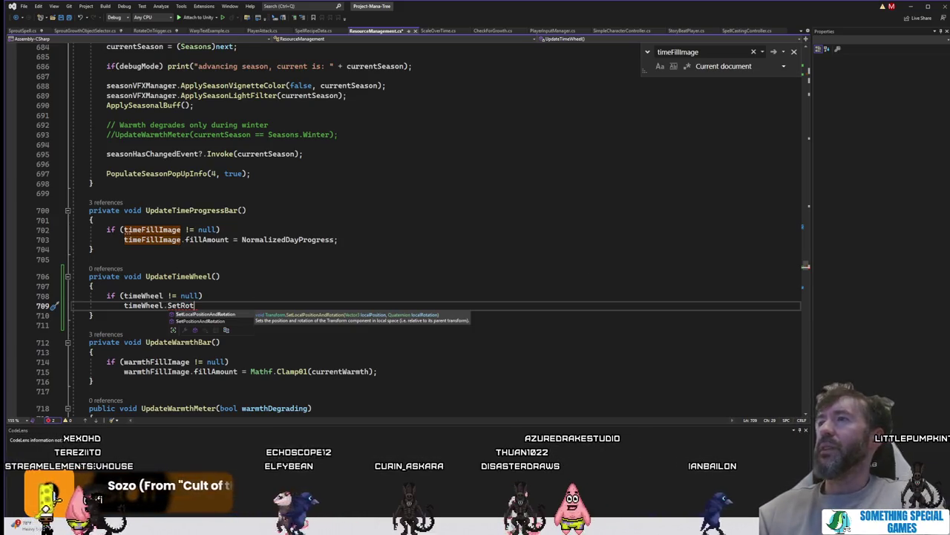
key("Escape")
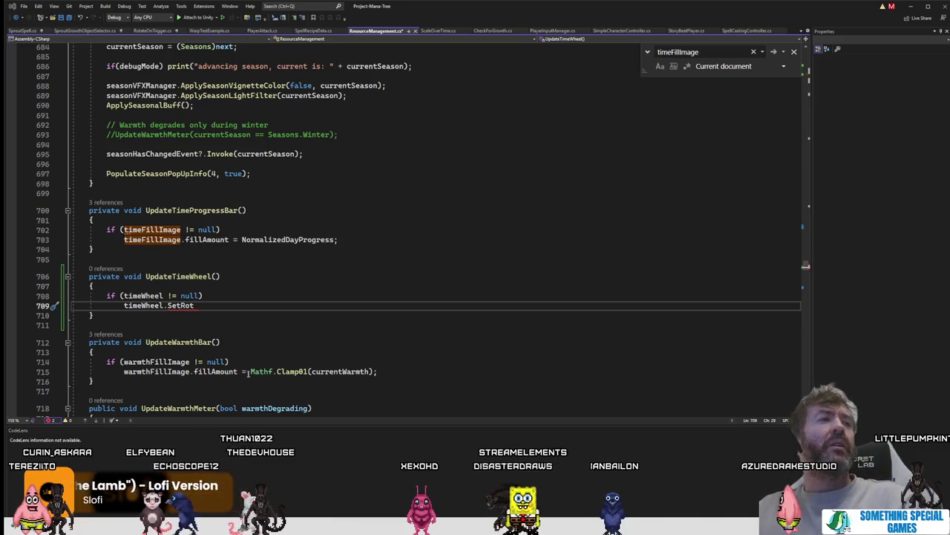
left_click(297, 329)
double_click(179, 306)
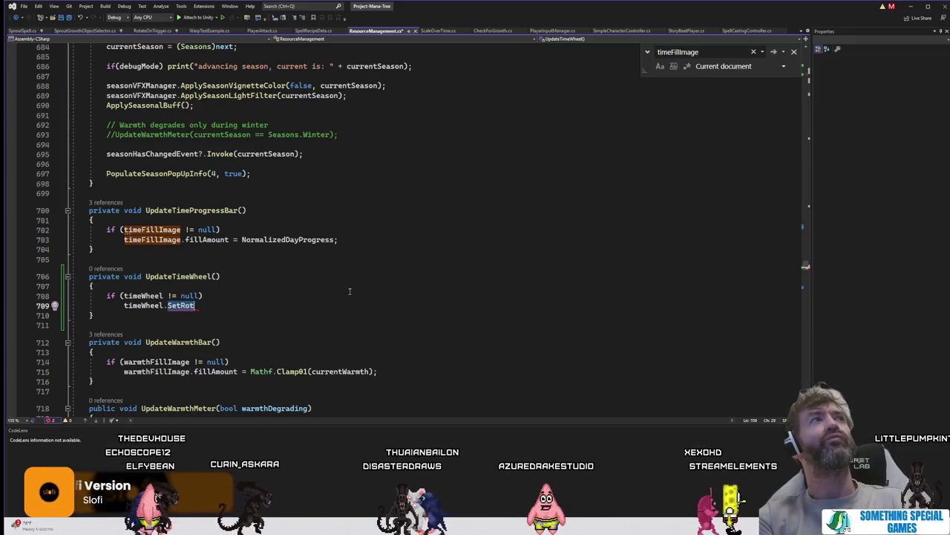
Step: Complete the call as timeWheel.DOLocalRotate with a 360 argument
type("Do.")
key("ctrl+z")
key("BackSpace")
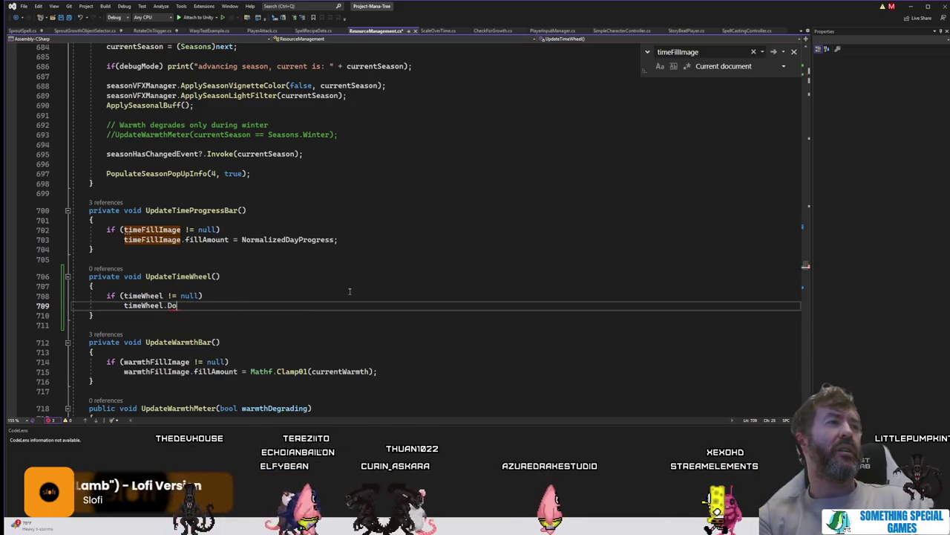
type("Ro")
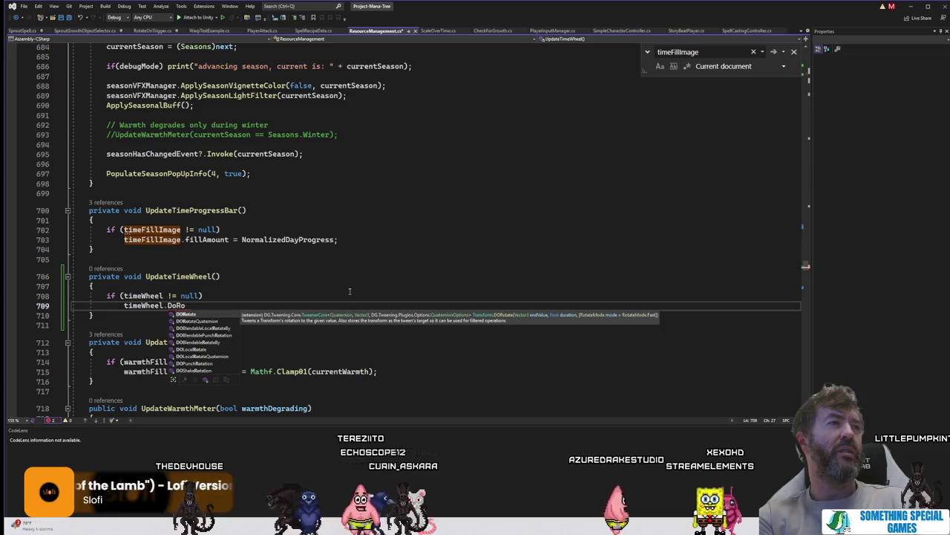
key("Down")
key("Down")
key("Down")
key("Down")
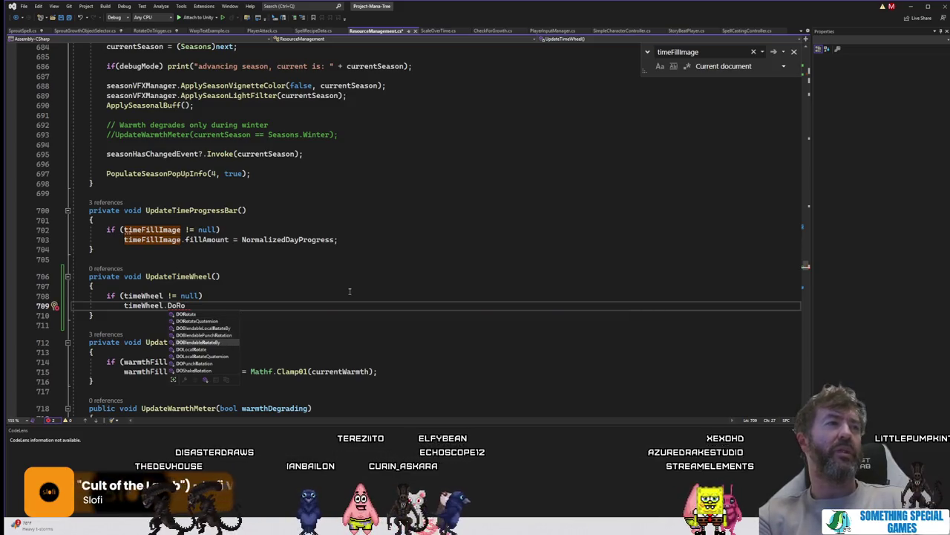
key("Tab")
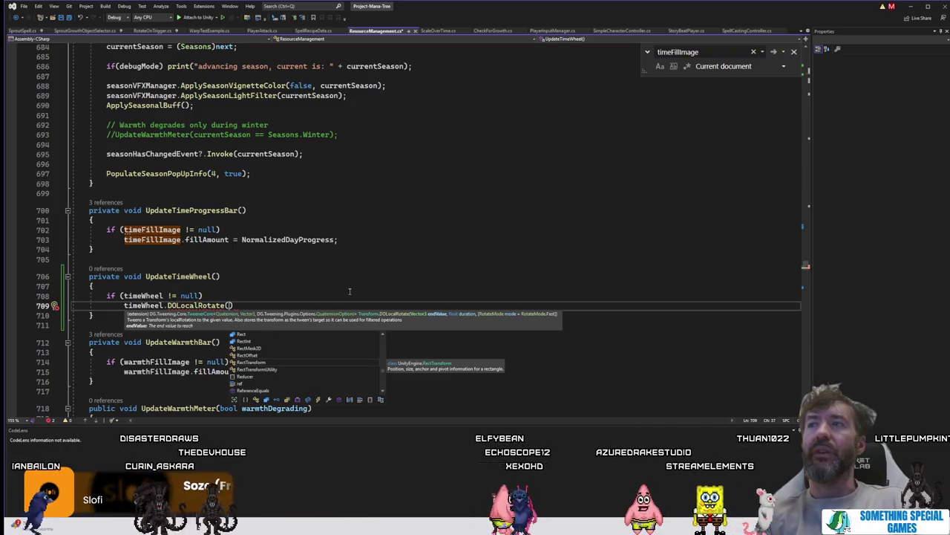
type("360")
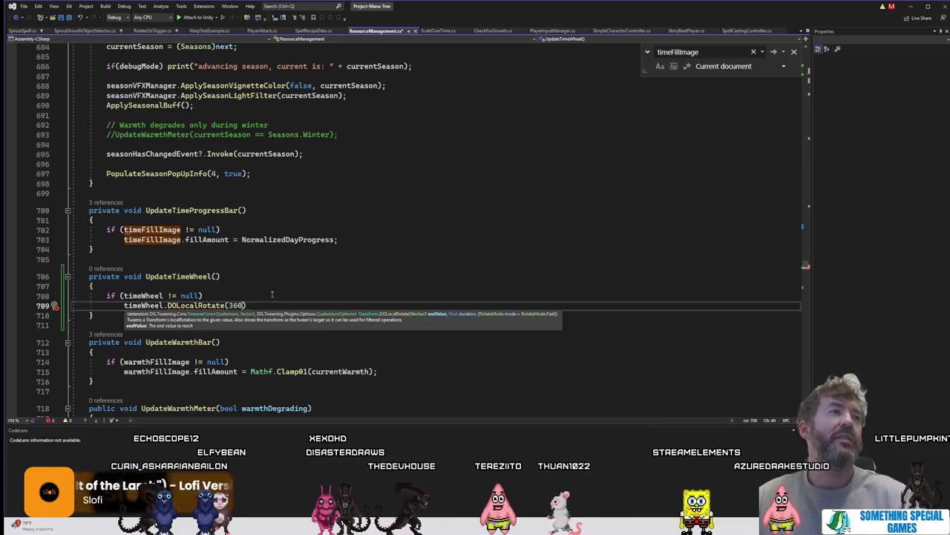
key("Up")
Step: Replace the 360 argument with 1 - (NormalizedDayProgress), then bring up the ChatGPT conversation
left_click_drag(246, 306, 232, 306)
key("Left")
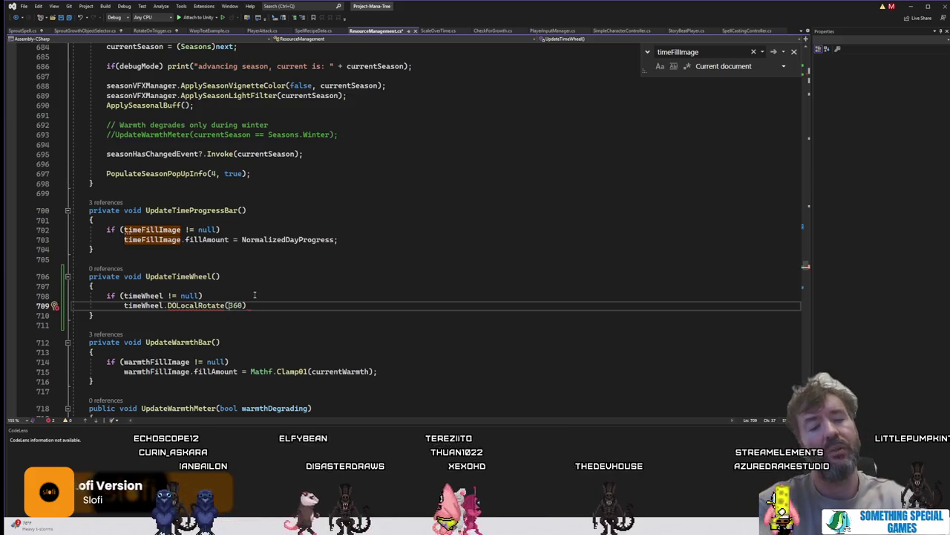
type("1 - ")
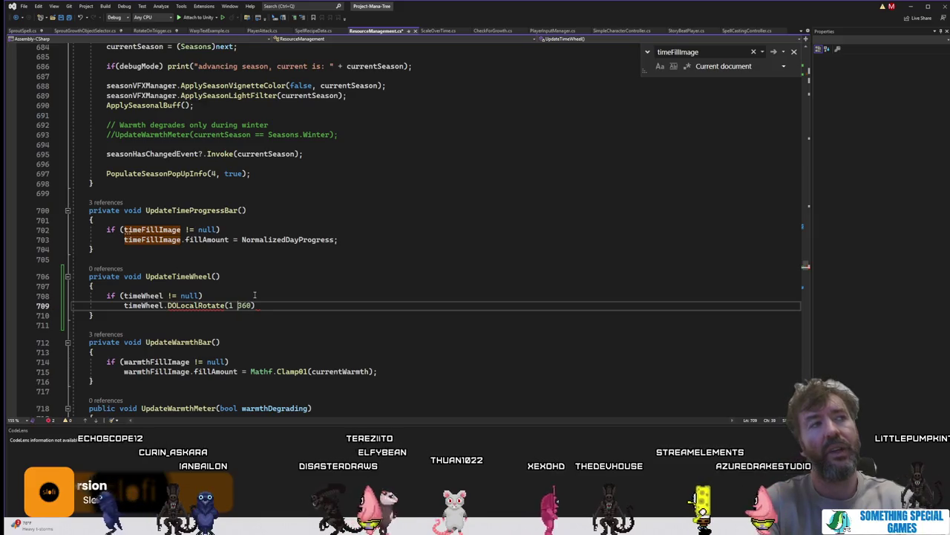
type("()")
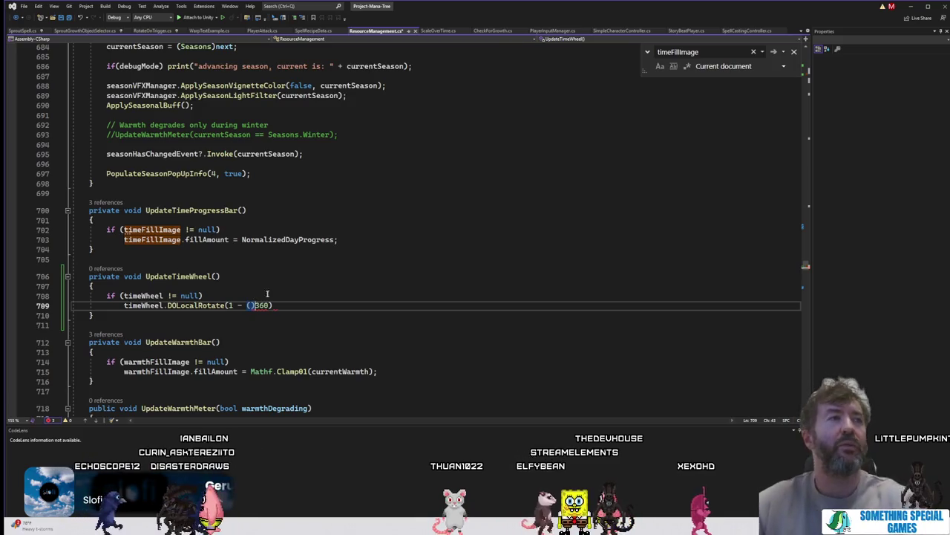
key("Delete")
key("Delete")
key("Delete")
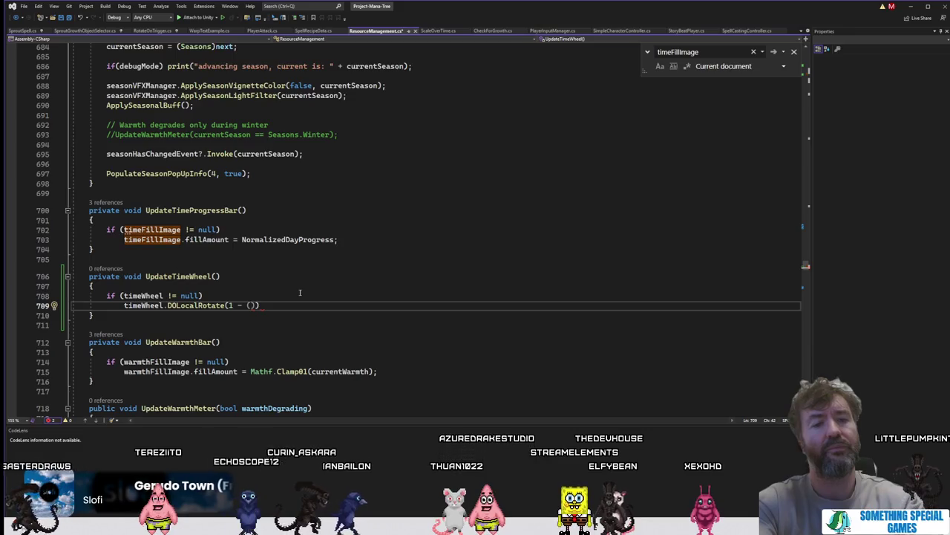
type("nor")
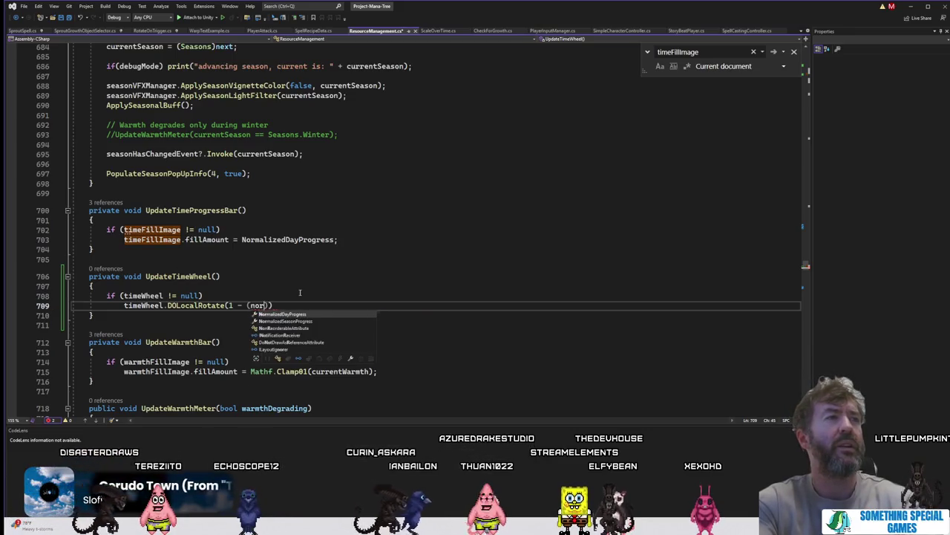
key("Tab")
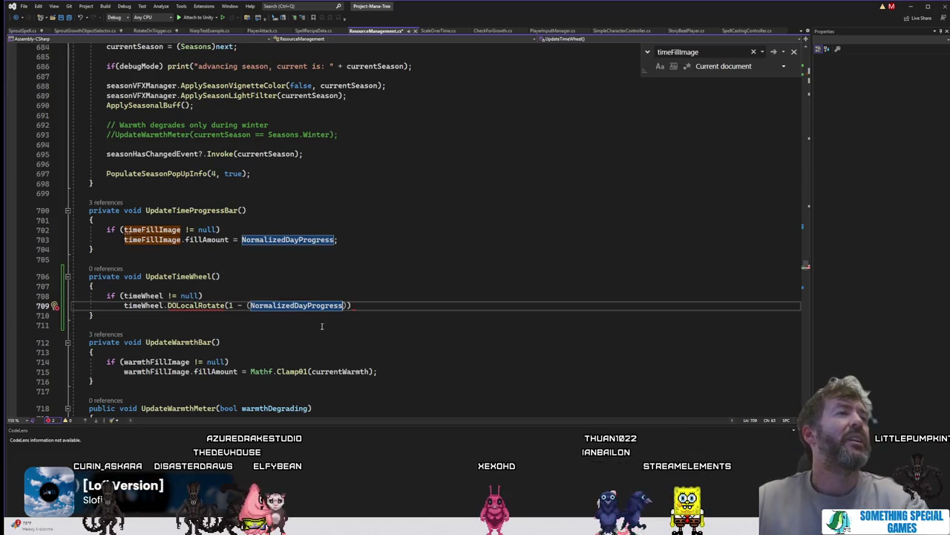
key("End")
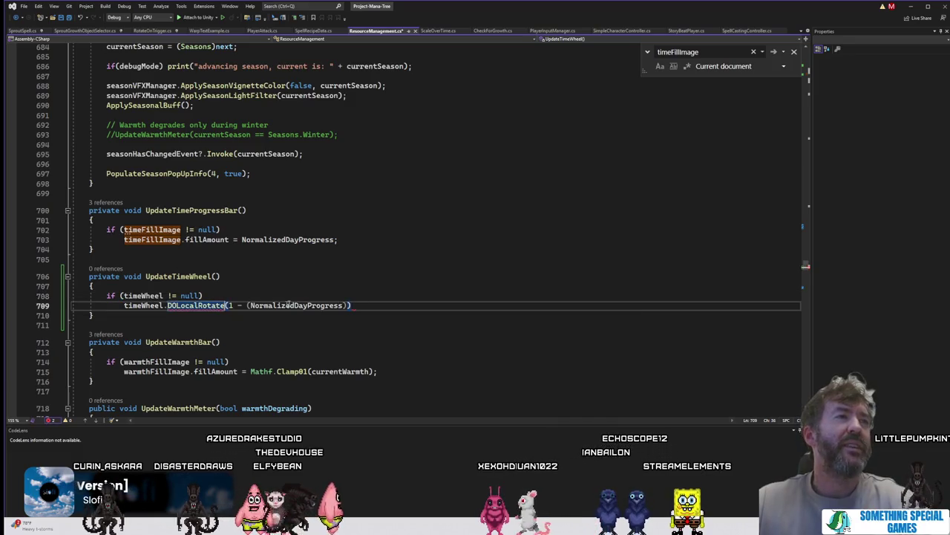
left_click(348, 306)
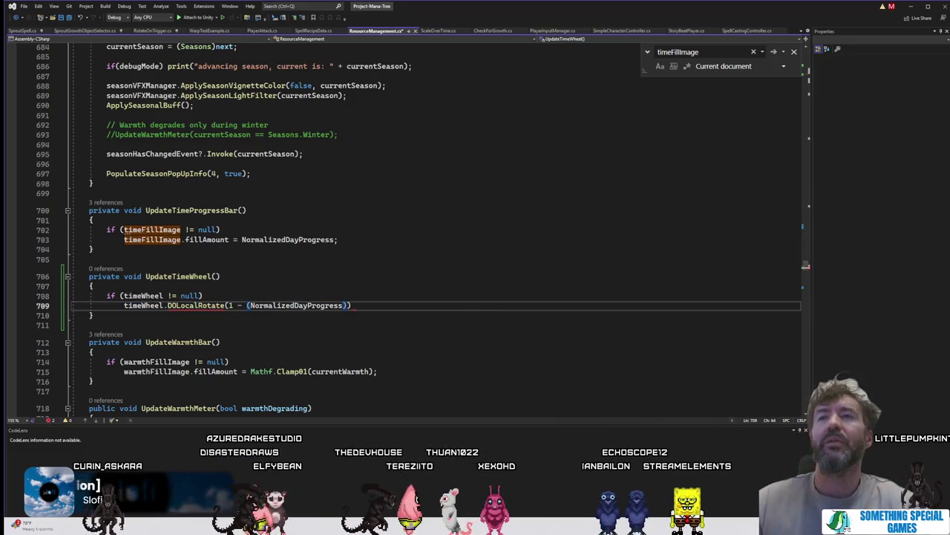
key("alt+Tab")
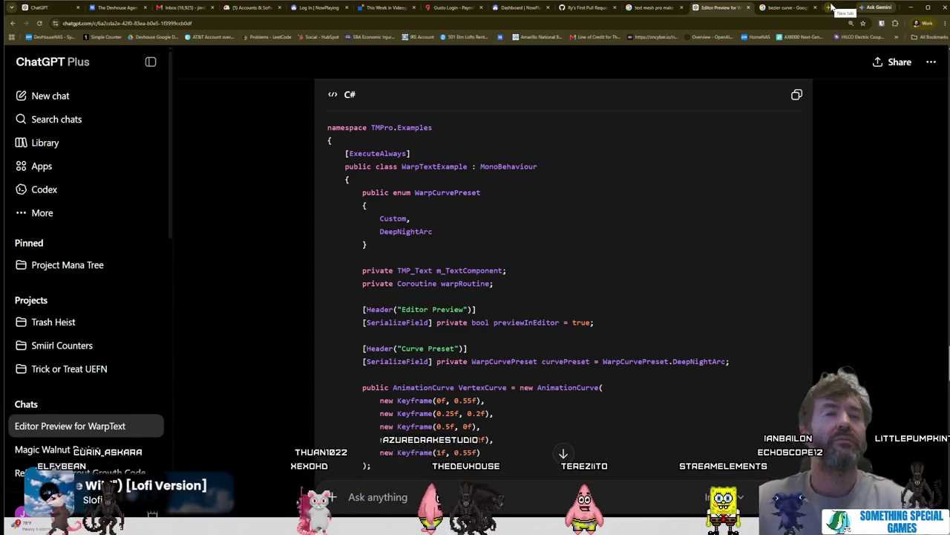
Step: Ask ChatGPT how to rotate 0–360 from NormalizedDayProgress, pasting in the DOLocalRotate line
key("alt+Tab")
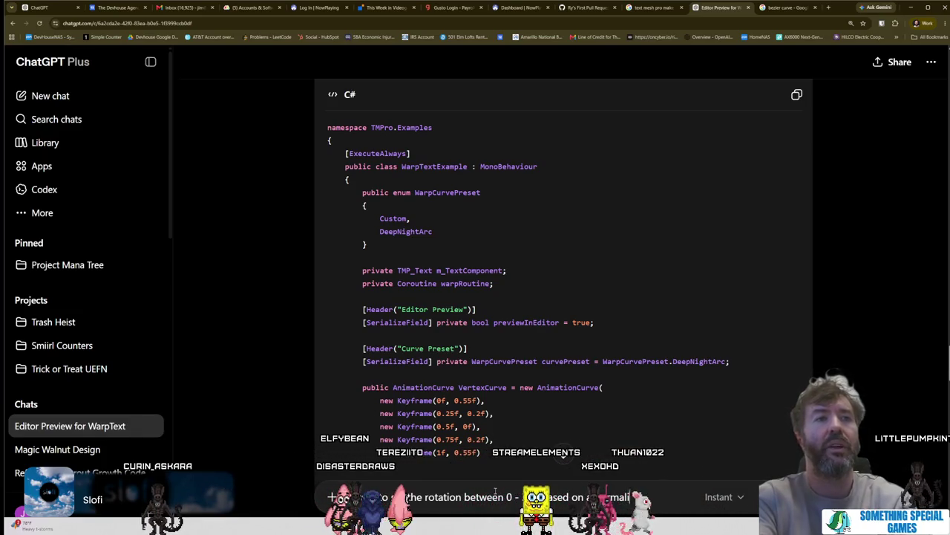
type("zed valued.")
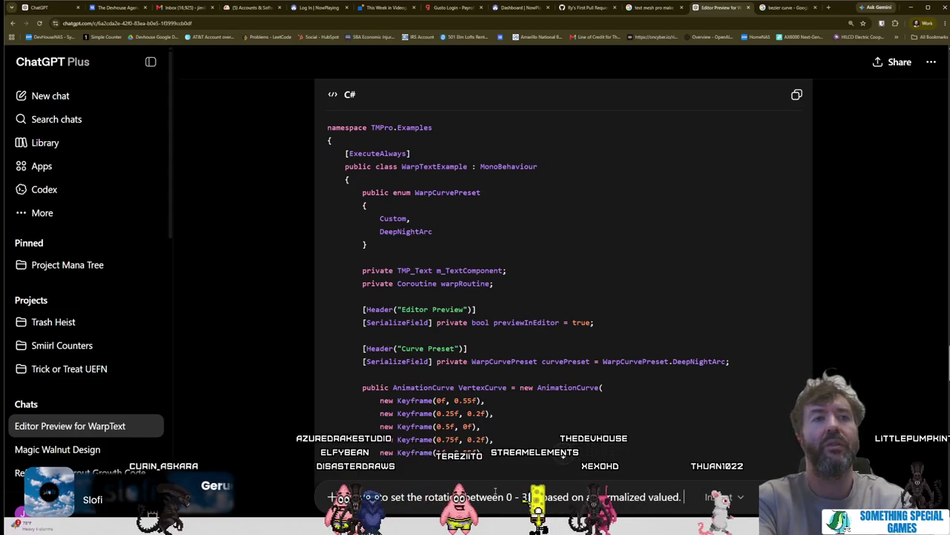
type("C")
type("Pro")
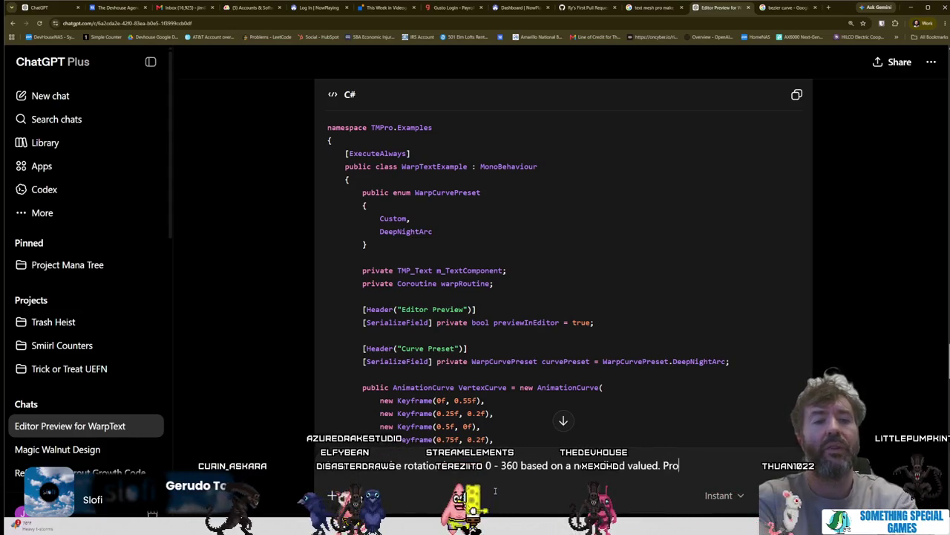
type(" the missi")
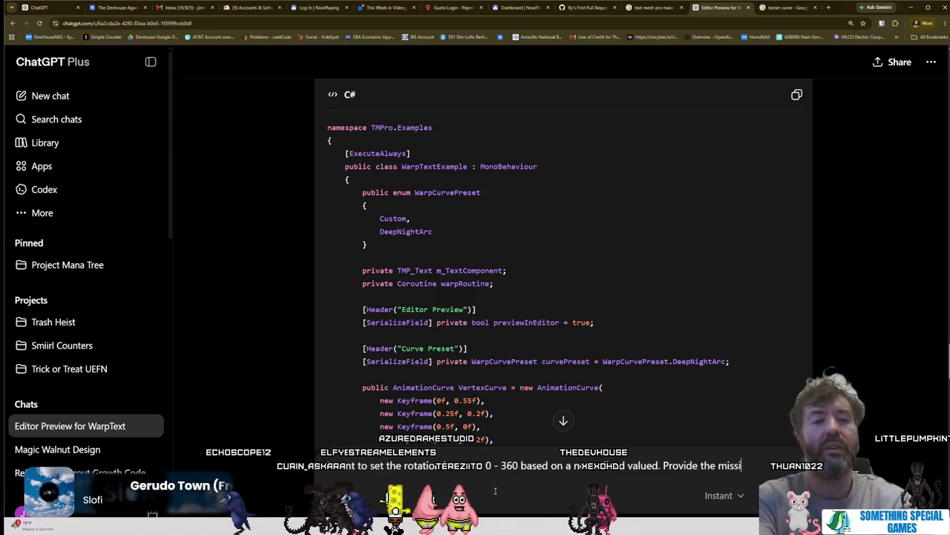
type("code")
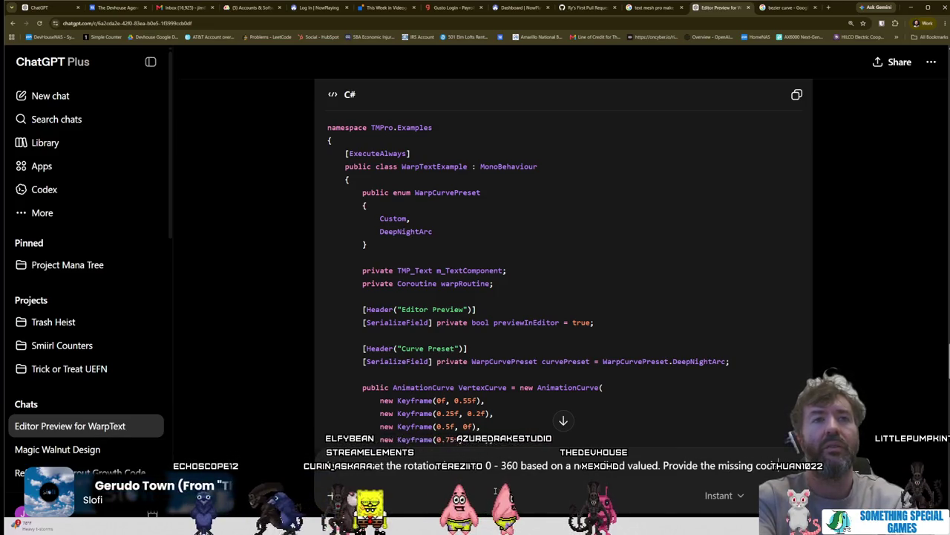
key("ctrl+v")
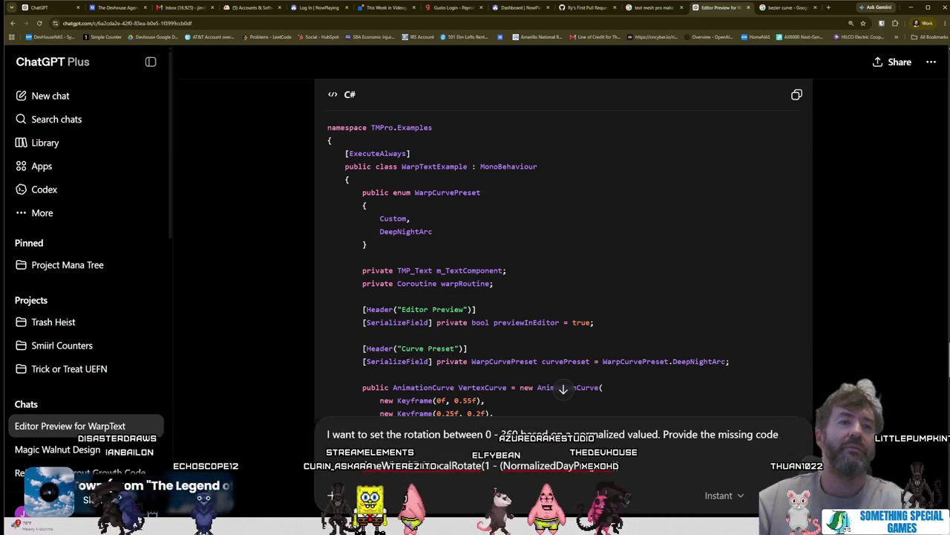
key("Return")
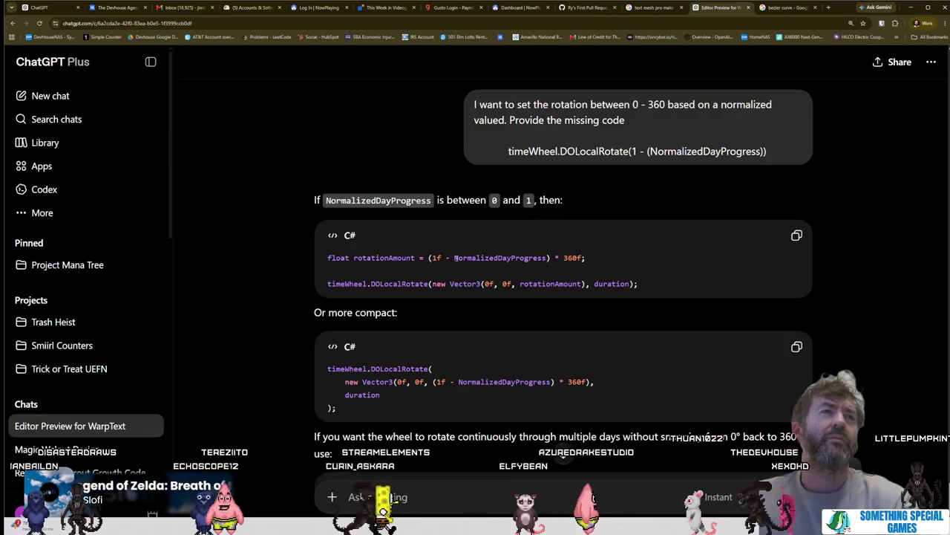
Step: Copy the FastBeyond360 DOLocalRotate snippet from the answer and return to Visual Studio
left_click_drag(434, 258, 548, 257)
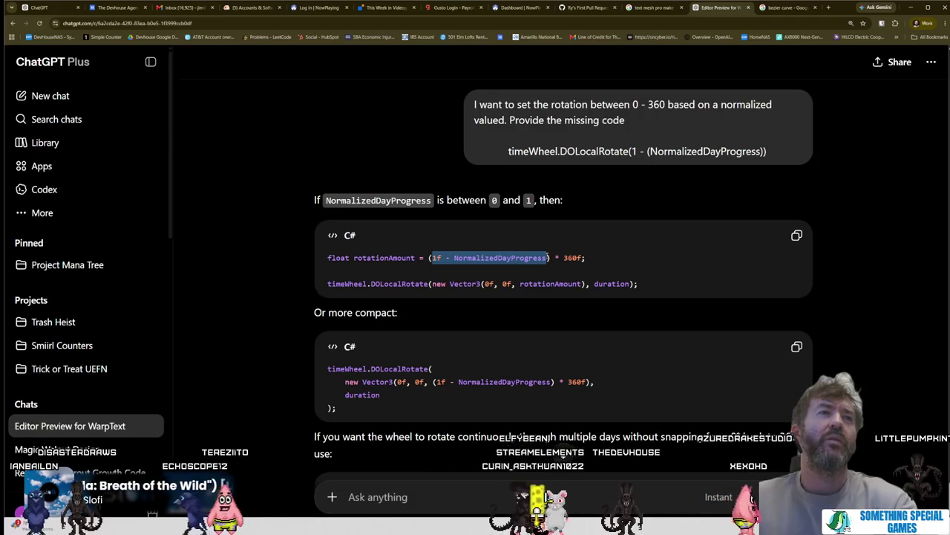
triple_click(566, 257)
left_click(615, 257)
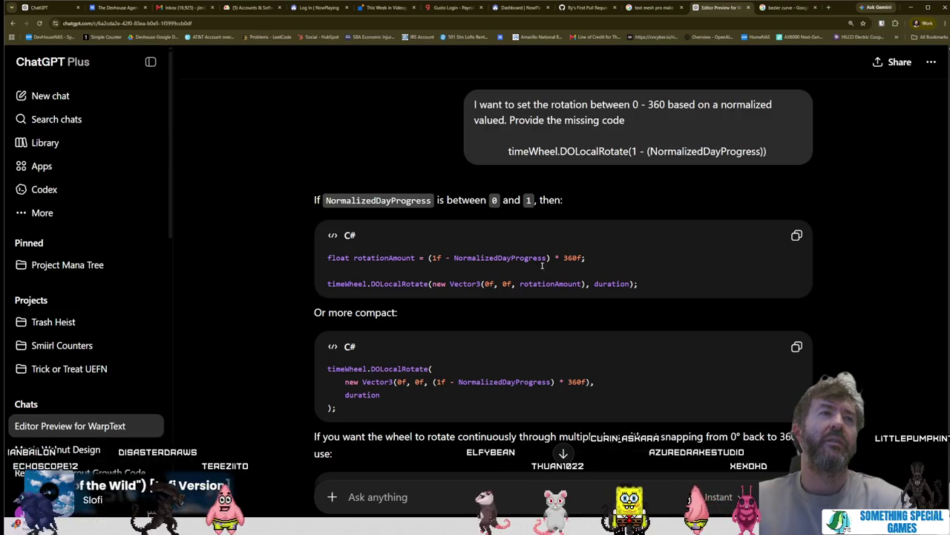
left_click_drag(639, 283, 327, 258)
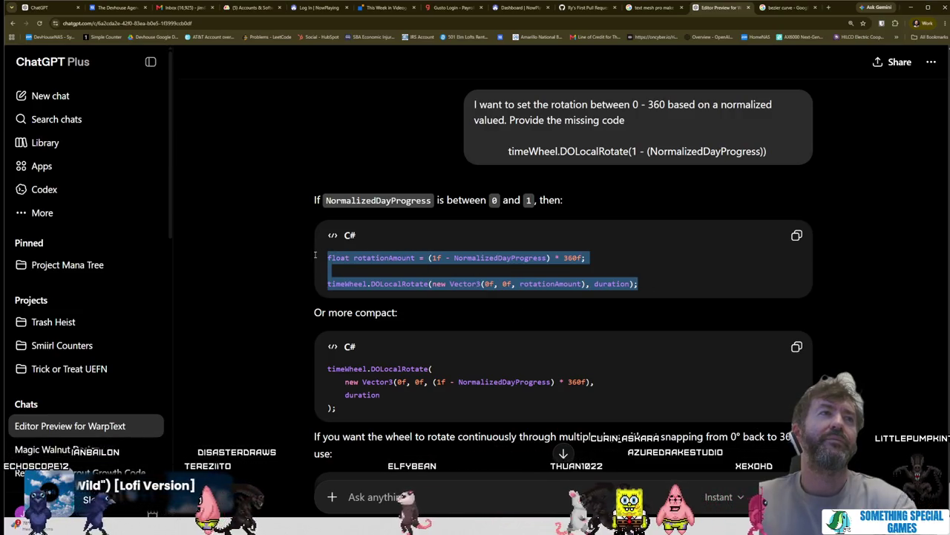
scroll(517, 420, "down", 1)
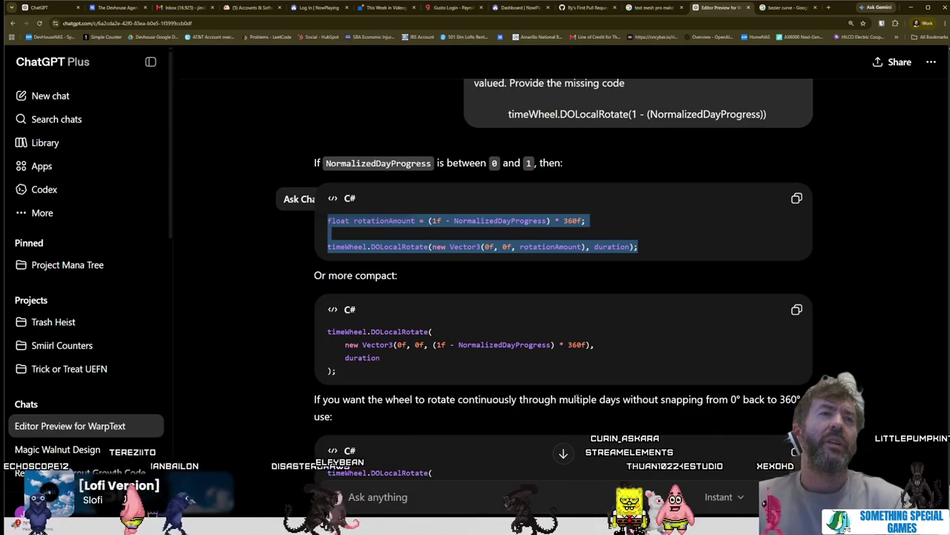
scroll(518, 420, "down", 1)
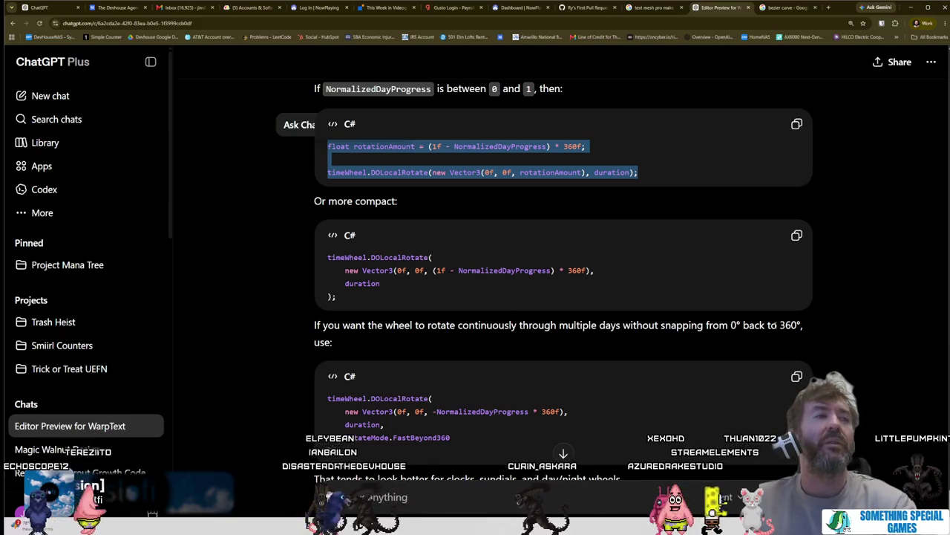
scroll(775, 329, "down", 1)
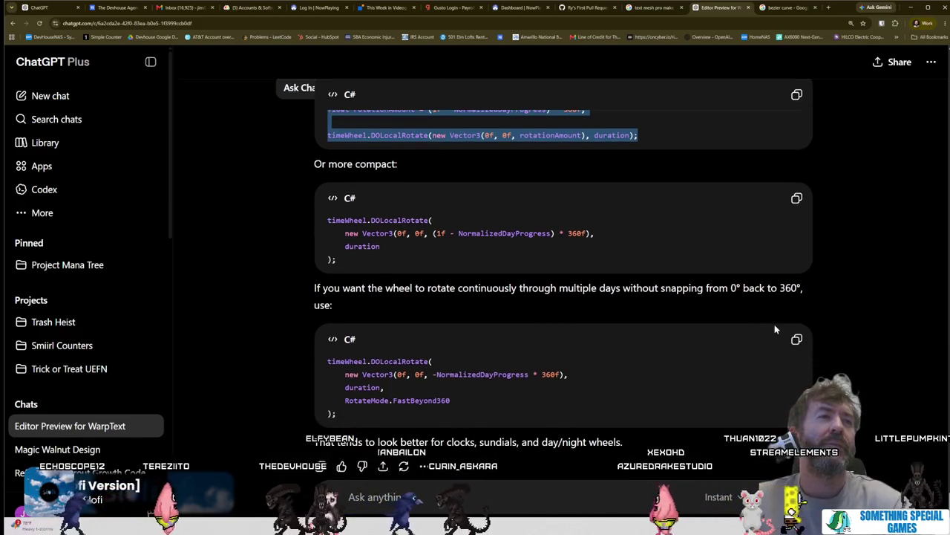
left_click_drag(359, 416, 309, 361)
key("ctrl+c")
key("alt+Tab")
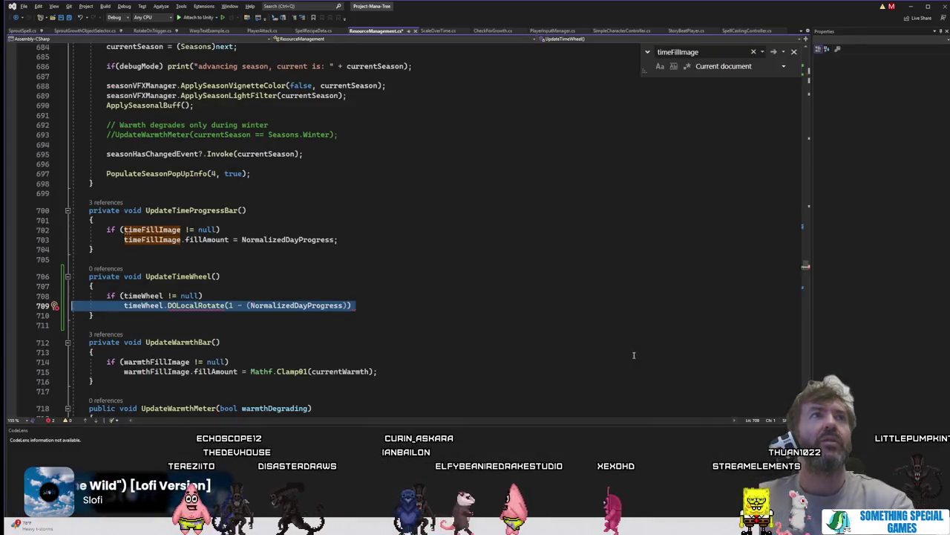
Step: Replace the old rotate call on line 709 with the pasted FastBeyond360 snippet
left_click(344, 337)
mouse_move(359, 305)
left_mouse_down()
mouse_move(82, 306)
mouse_move(132, 310)
mouse_move(80, 297)
left_mouse_up()
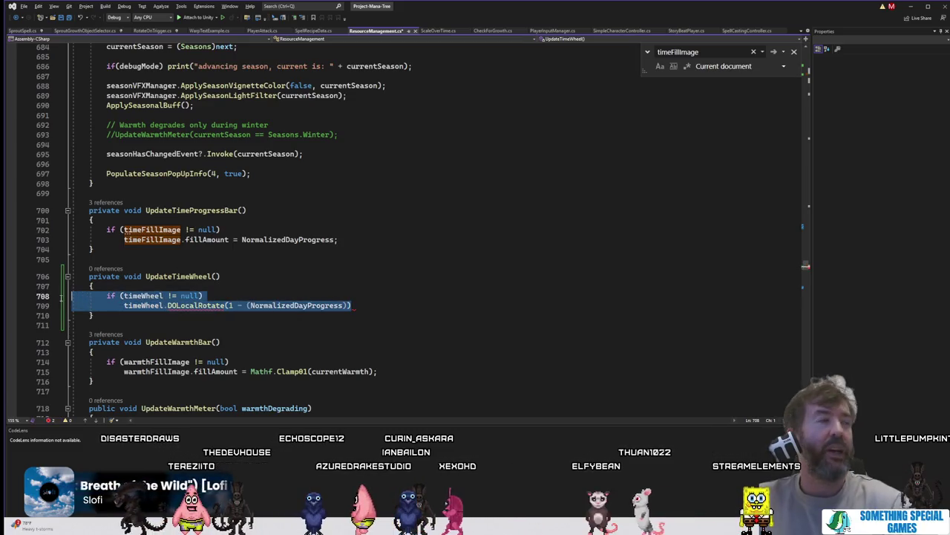
key("ctrl+v")
left_click(256, 325)
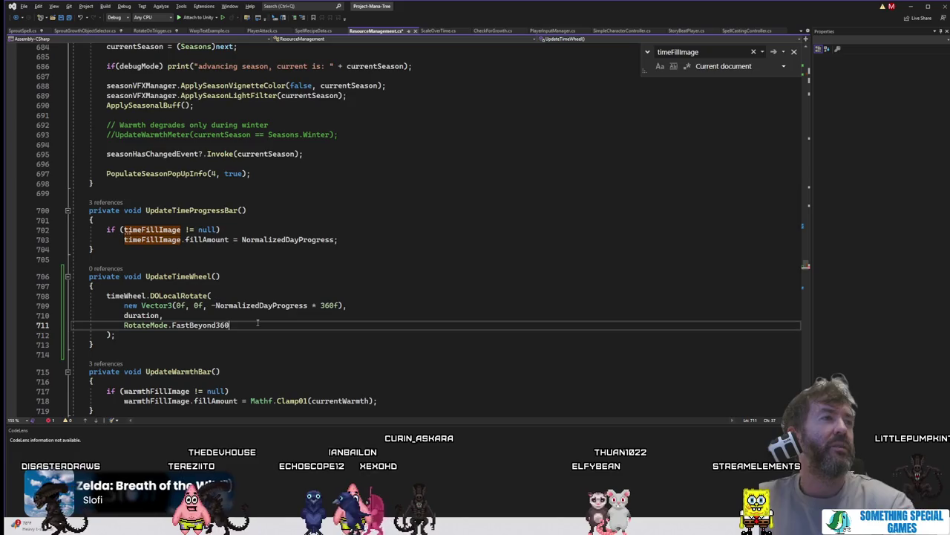
left_click(253, 314)
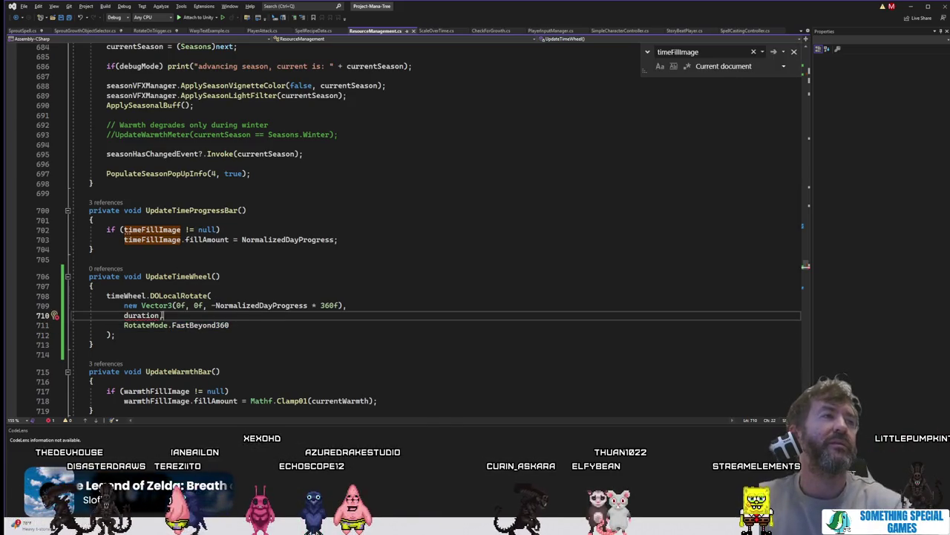
key("Left")
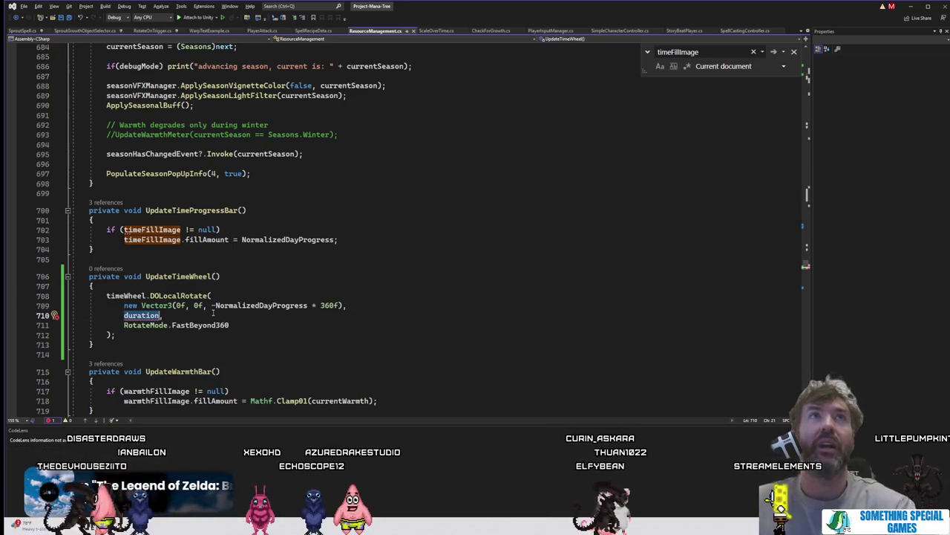
Step: Change the DOLocalRotate duration argument to 0
left_click(199, 305)
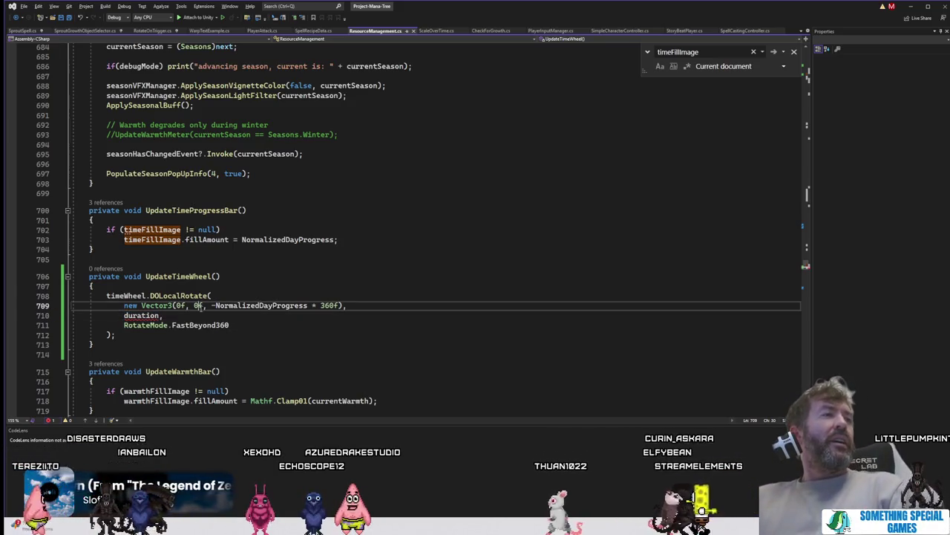
left_click(261, 312)
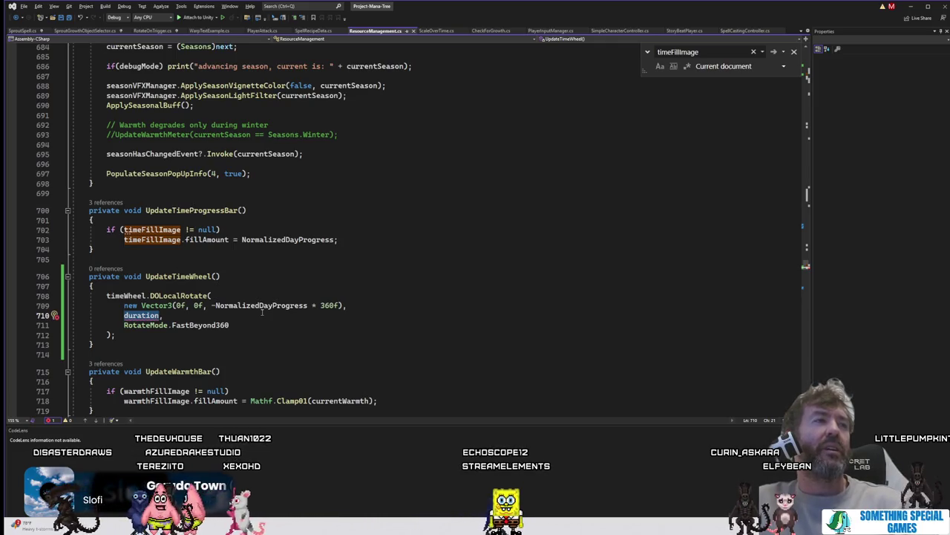
double_click(261, 306)
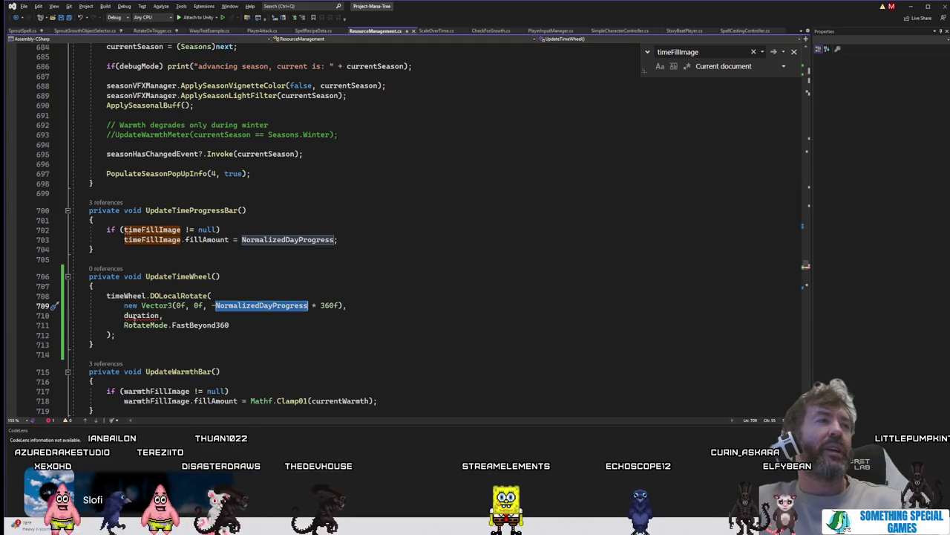
left_click(133, 316)
type("0,")
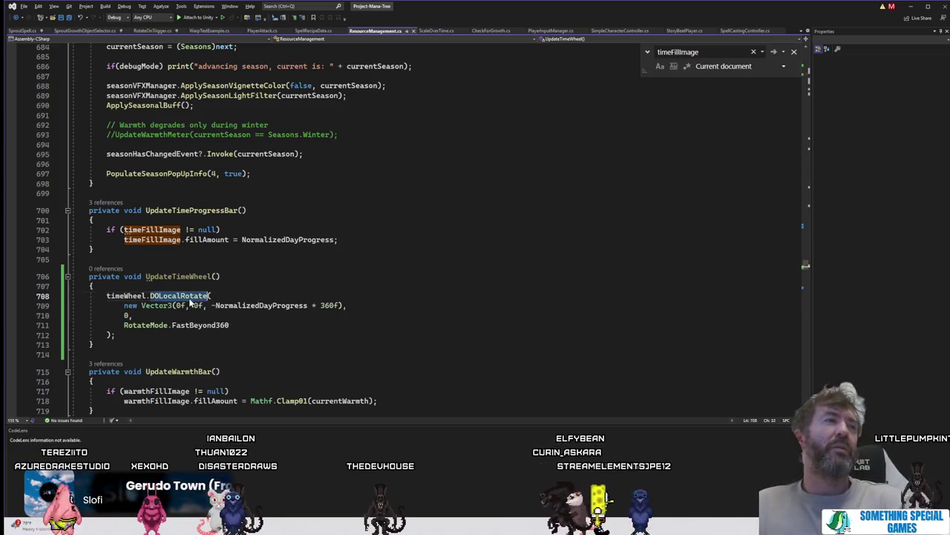
left_click(275, 324)
left_click(273, 318)
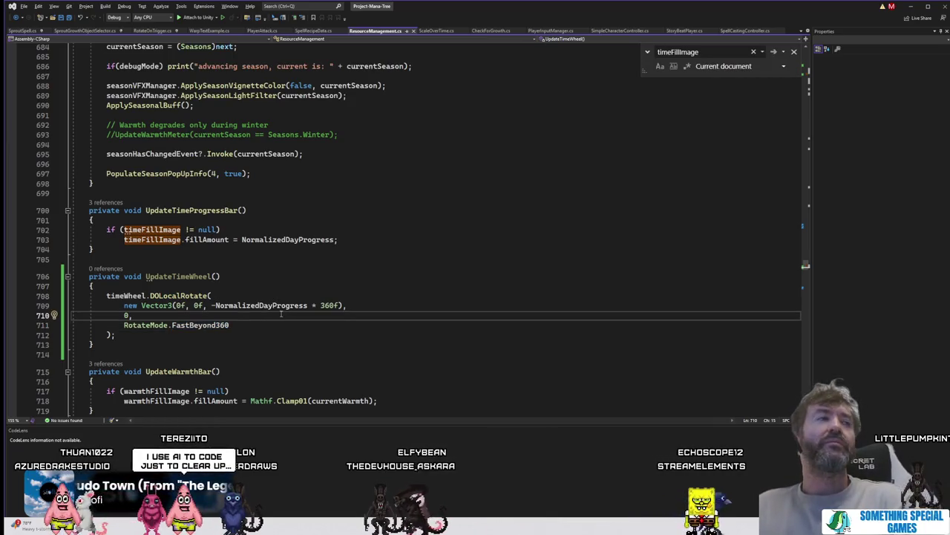
left_click(170, 275)
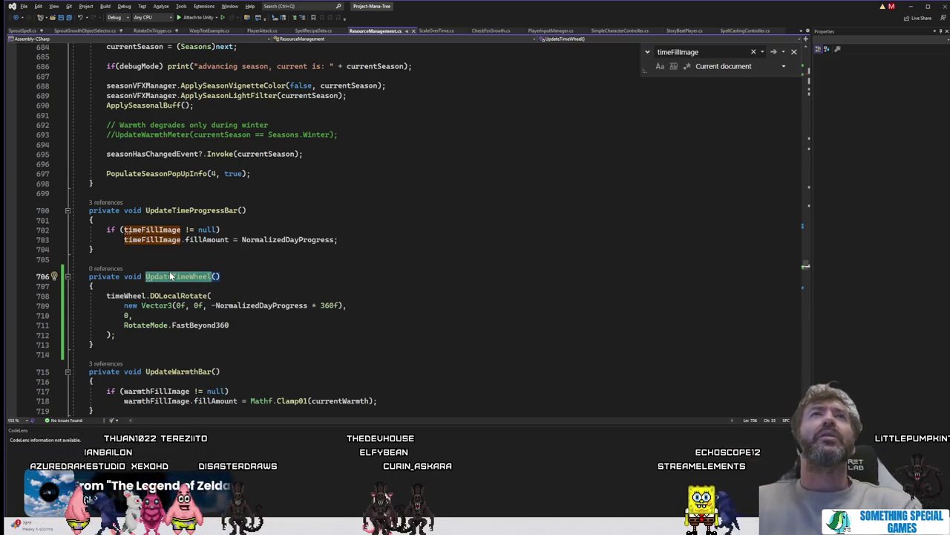
left_click(228, 277)
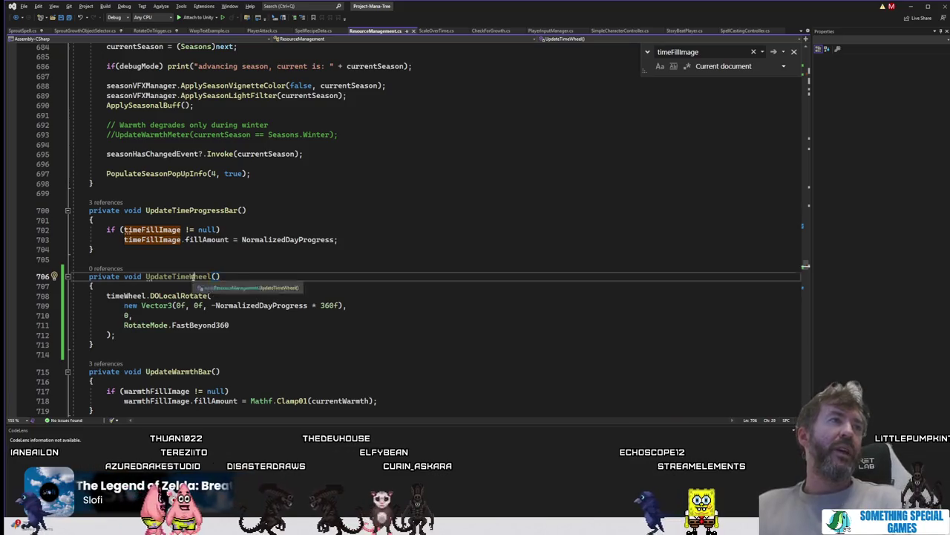
double_click(192, 276)
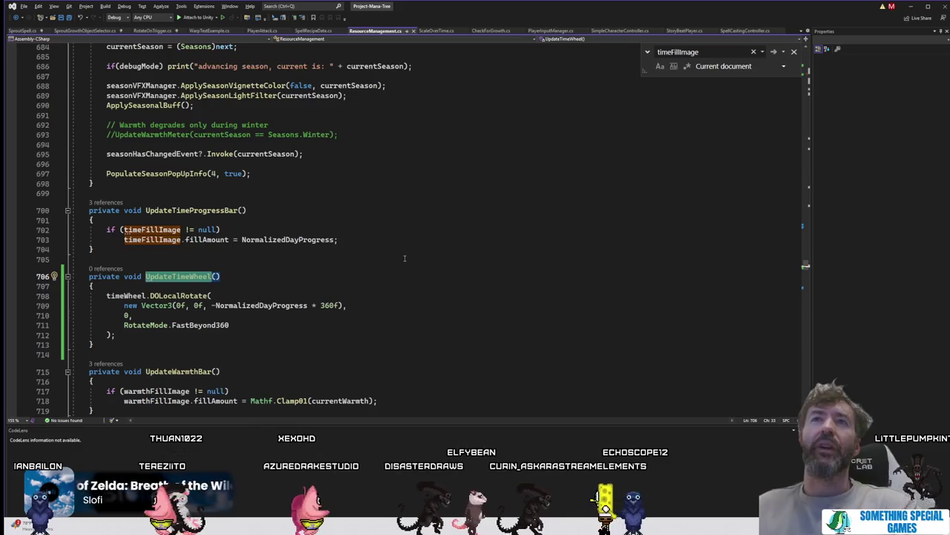
scroll(289, 287, "up", 2)
Step: Jump to the UpdateTimeProgressBar call in AddHours through its '3 references' CodeLens
scroll(288, 287, "up", 1)
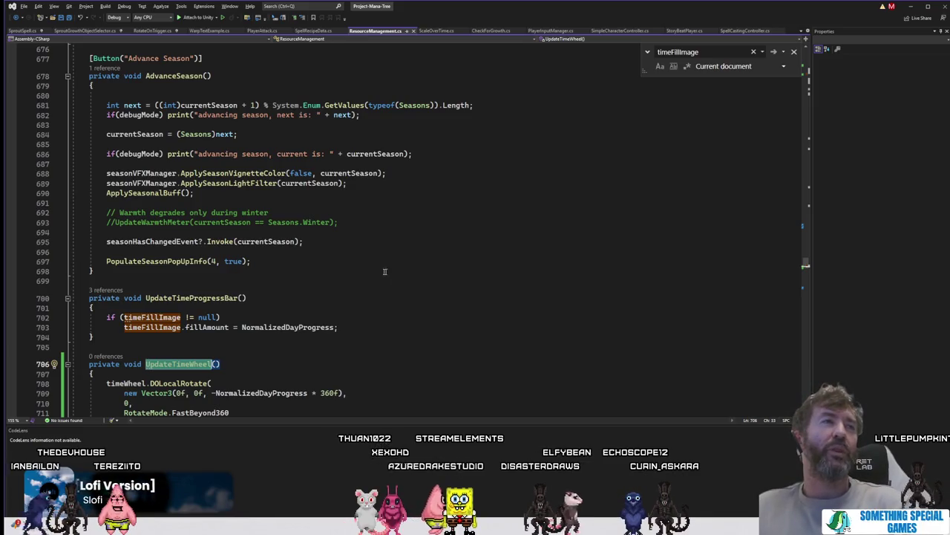
scroll(417, 277, "up", 12)
scroll(388, 320, "up", 18)
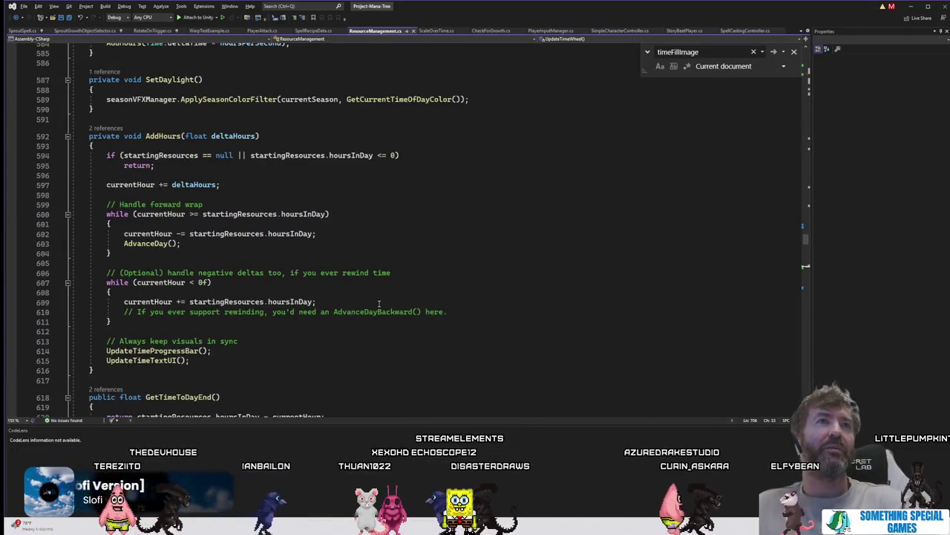
scroll(345, 297, "up", 9)
scroll(345, 297, "up", 20)
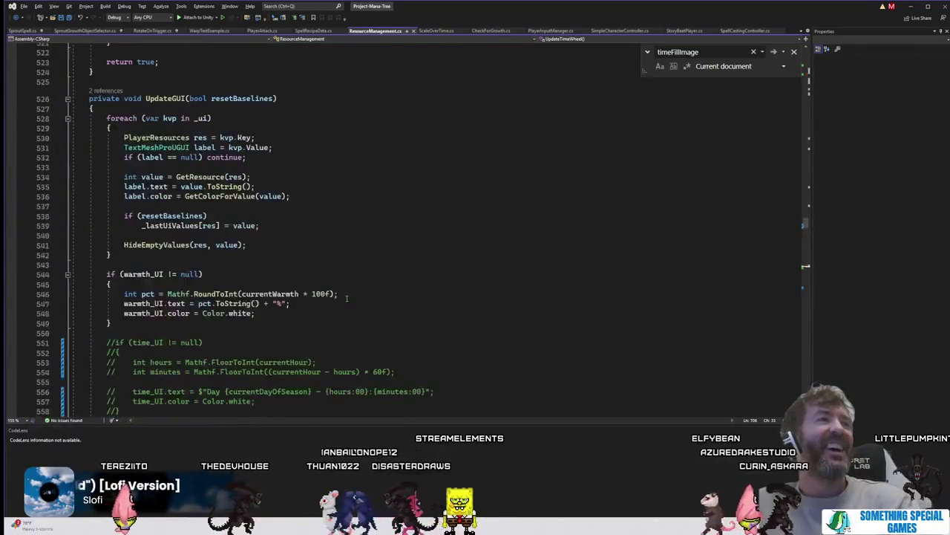
scroll(345, 305, "down", 20)
scroll(345, 306, "down", 20)
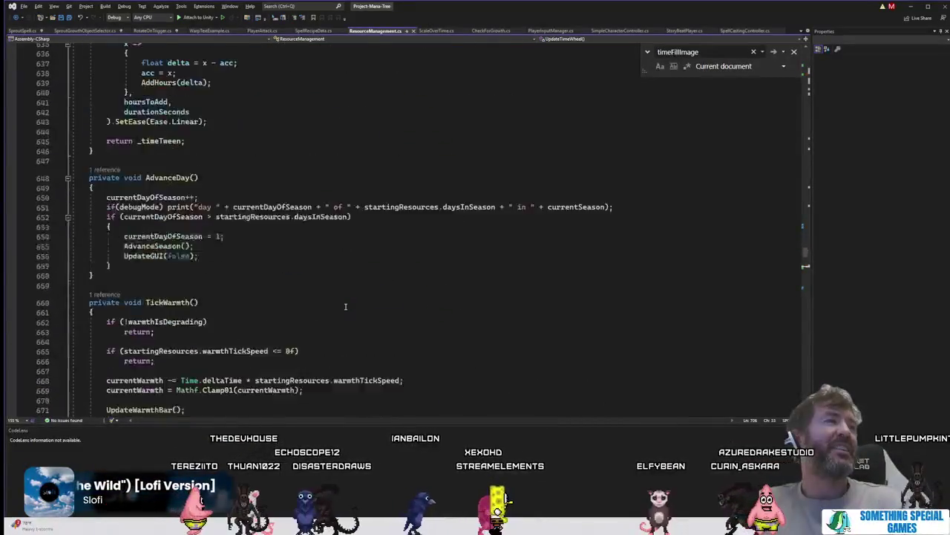
scroll(345, 306, "down", 1)
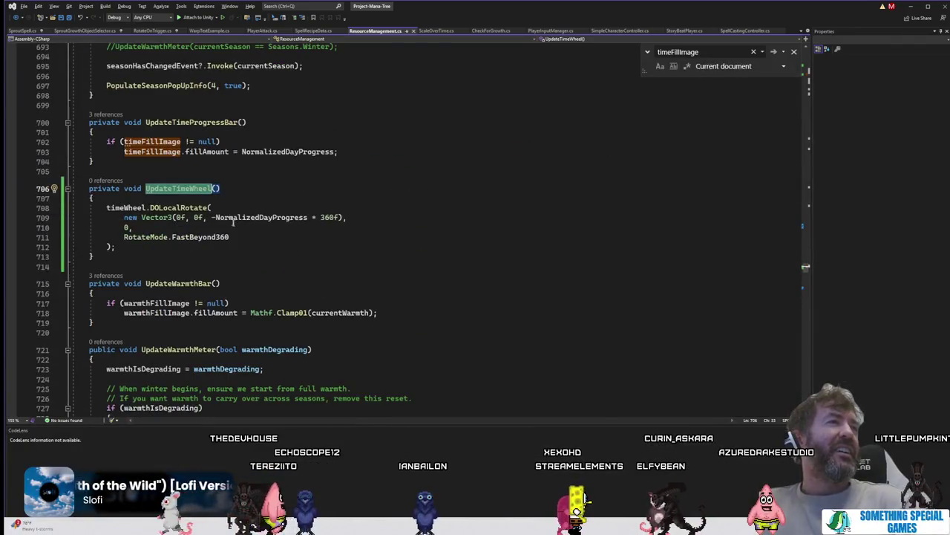
left_click(104, 117)
double_click(112, 100)
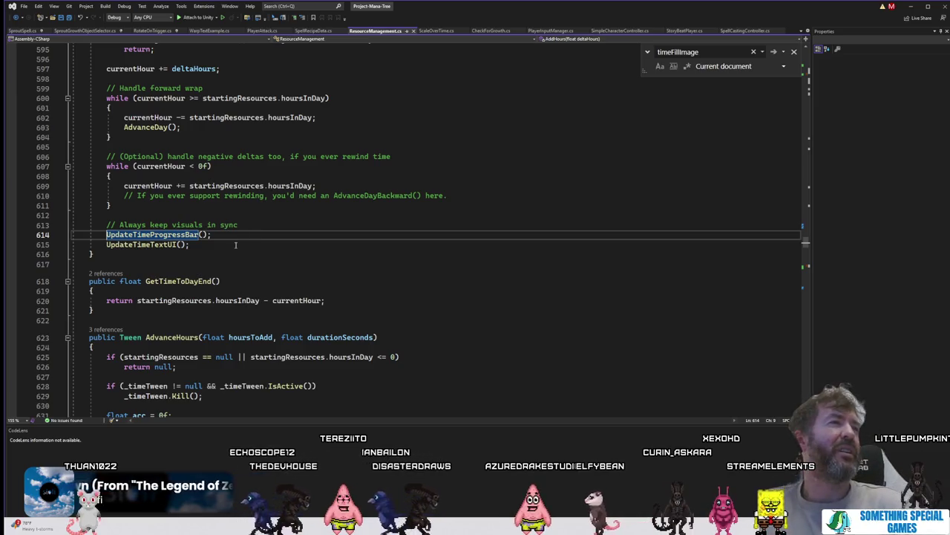
left_click(228, 236)
Step: Add an UpdateTimeWheel(); call on a new line after UpdateTimeProgressBar() in AddHours
key("Return")
type("UpdateTimeWheel")
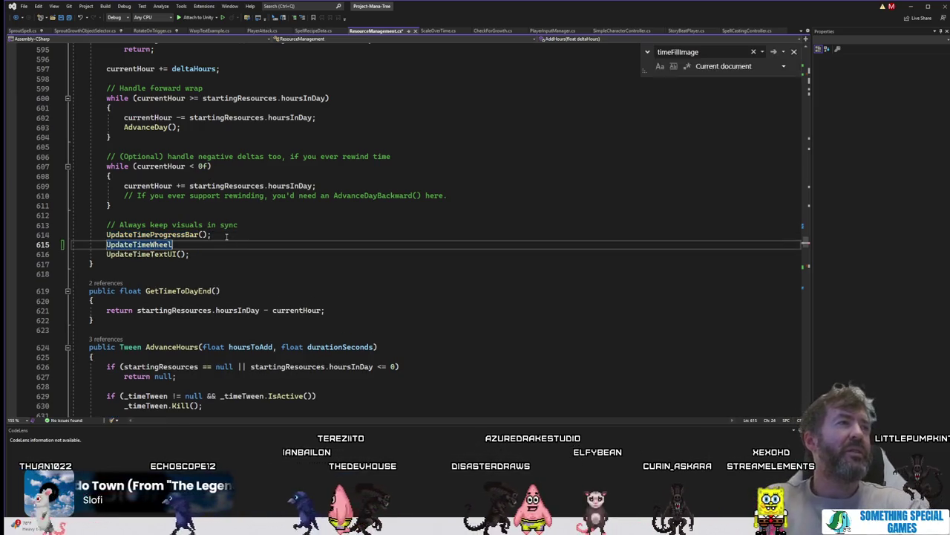
key("BackSpace")
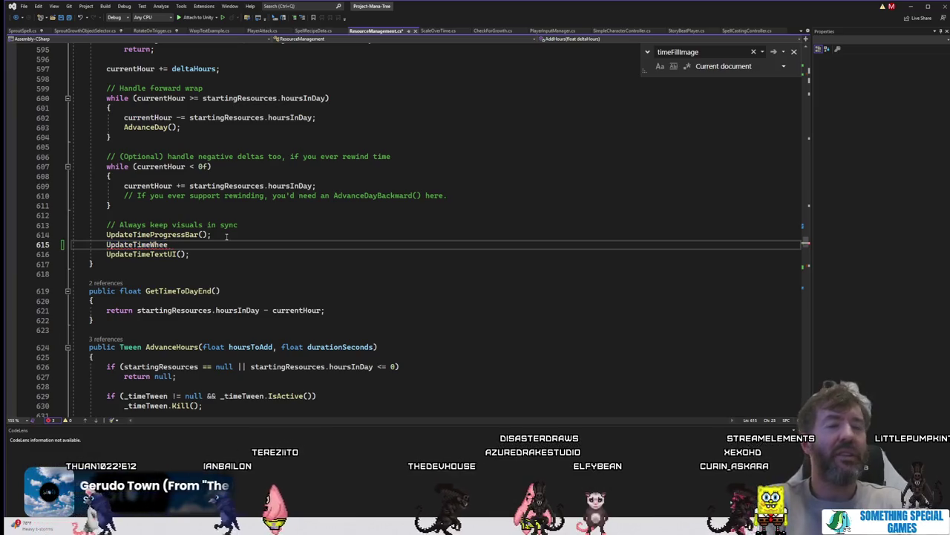
type("l();")
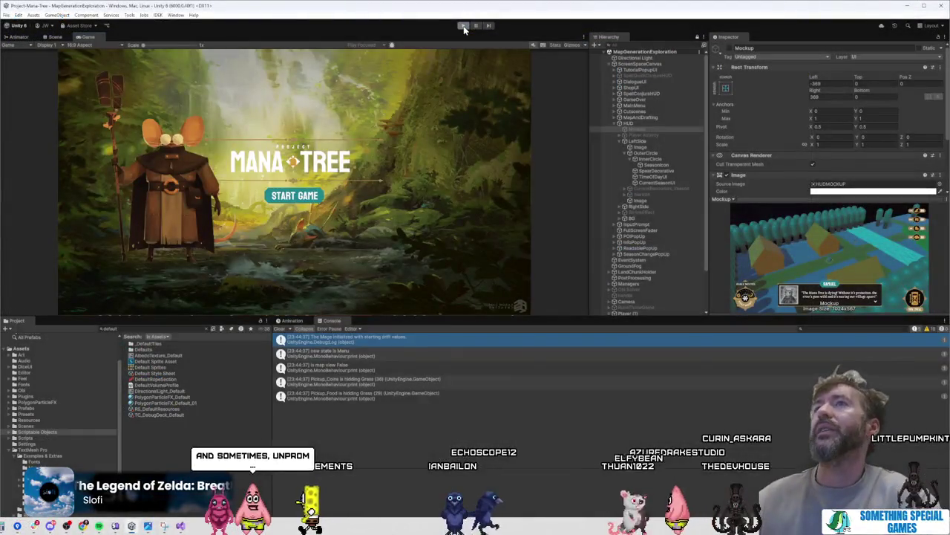
Step: Stop Play mode, assign the wheel image to the Resource Manager's Time Wheel field, and play again
left_click(463, 26)
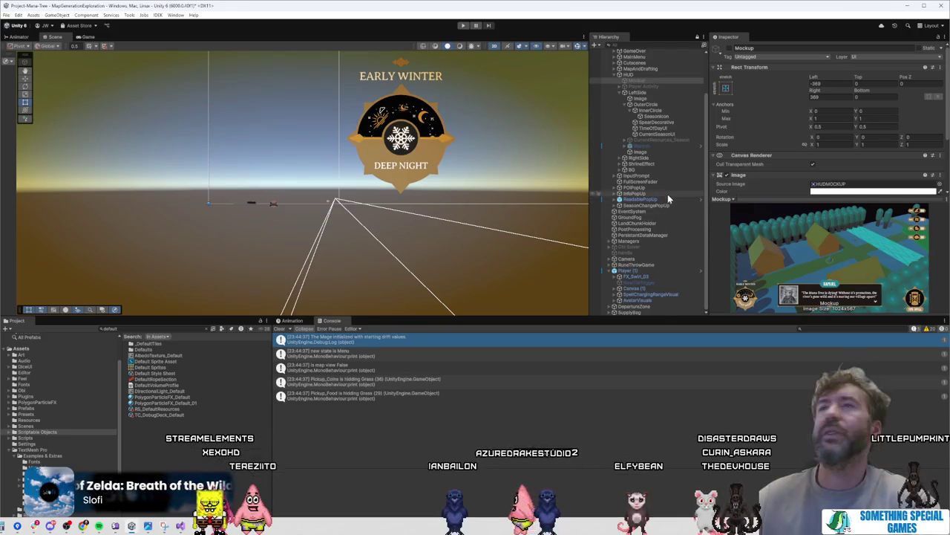
scroll(698, 264, "down", 3)
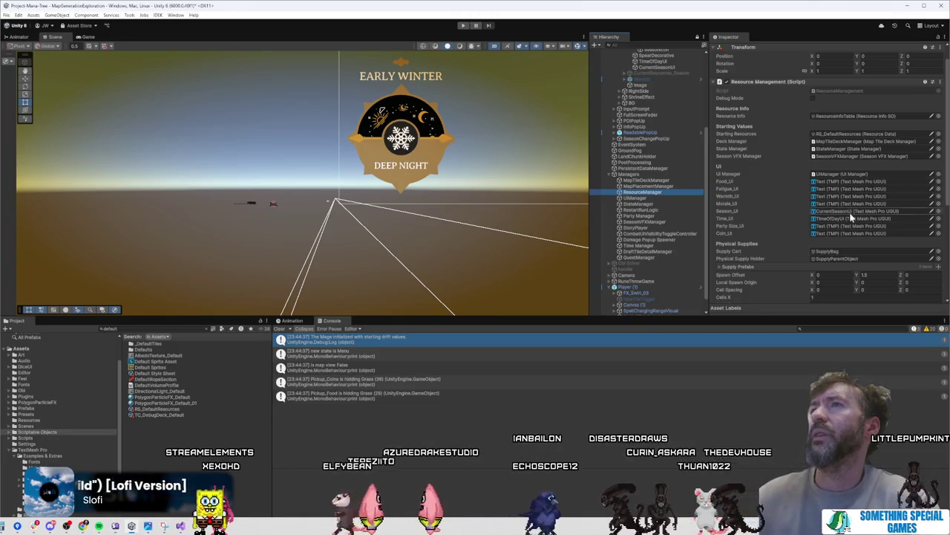
scroll(851, 211, "down", 3)
scroll(852, 215, "down", 2)
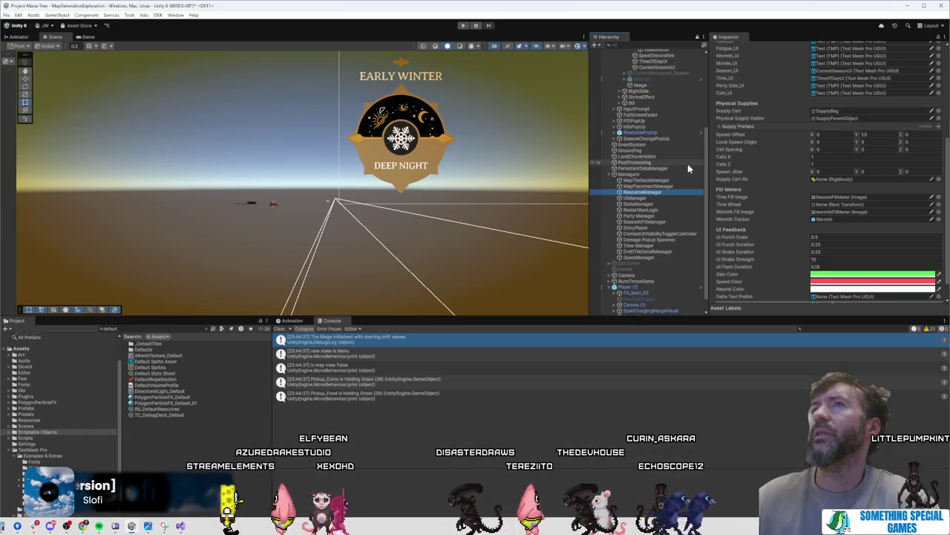
scroll(687, 163, "up", 5)
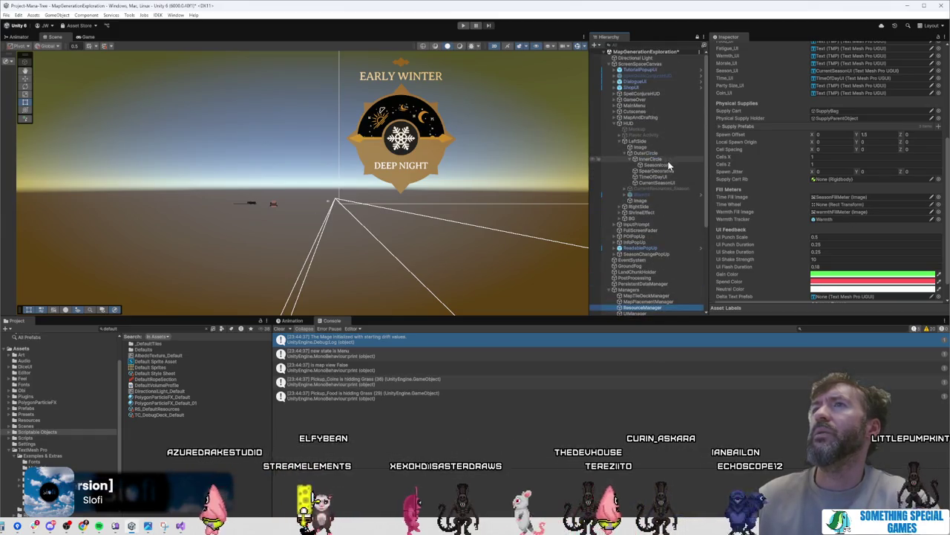
mouse_move(654, 147)
left_mouse_down()
mouse_move(837, 212)
mouse_move(852, 226)
mouse_move(847, 276)
mouse_move(858, 211)
left_mouse_up()
left_click(641, 148)
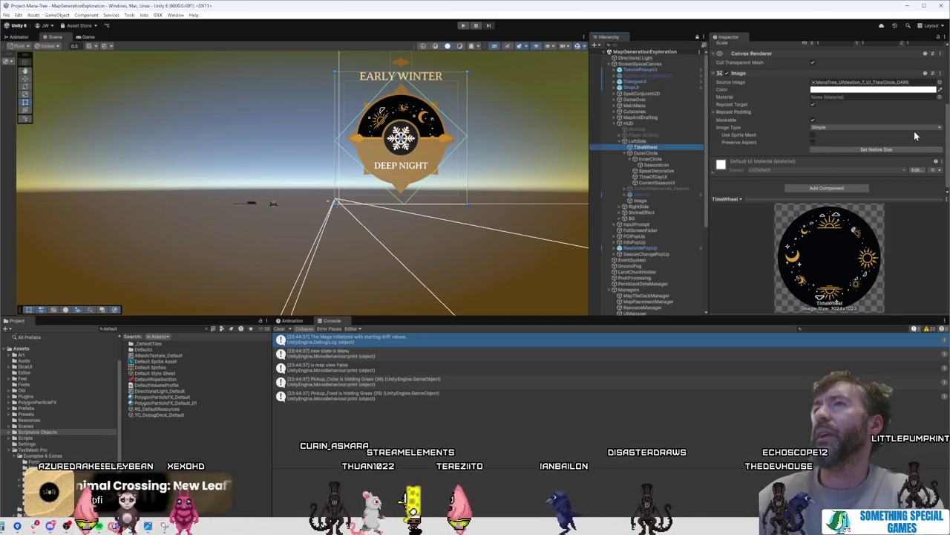
left_click(463, 25)
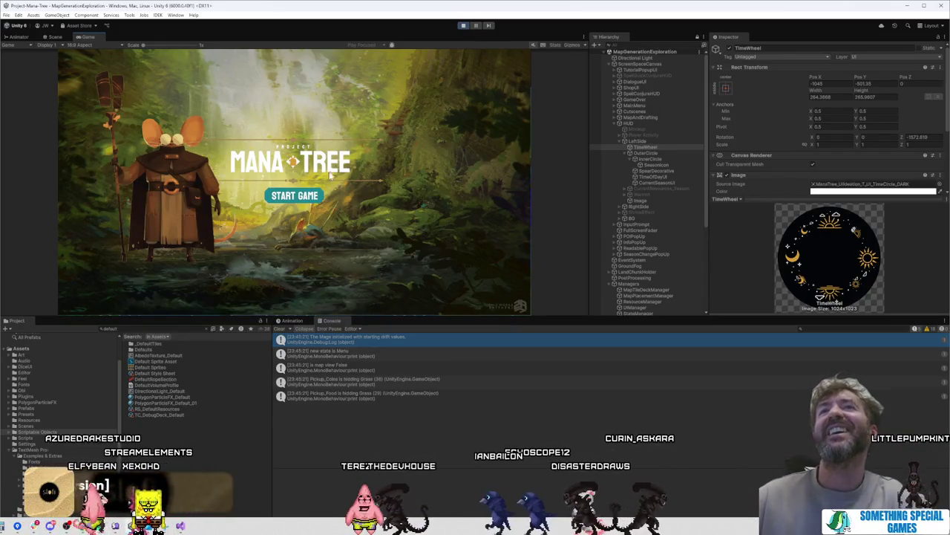
key("shift+space")
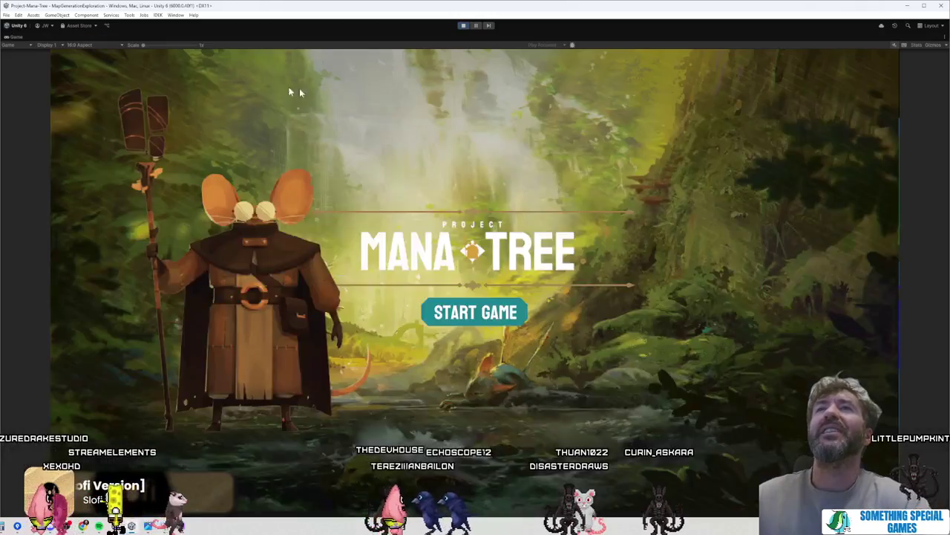
Step: Choose START GAME to reach the EARLY WINTER - MORNING intro card
left_click(510, 310)
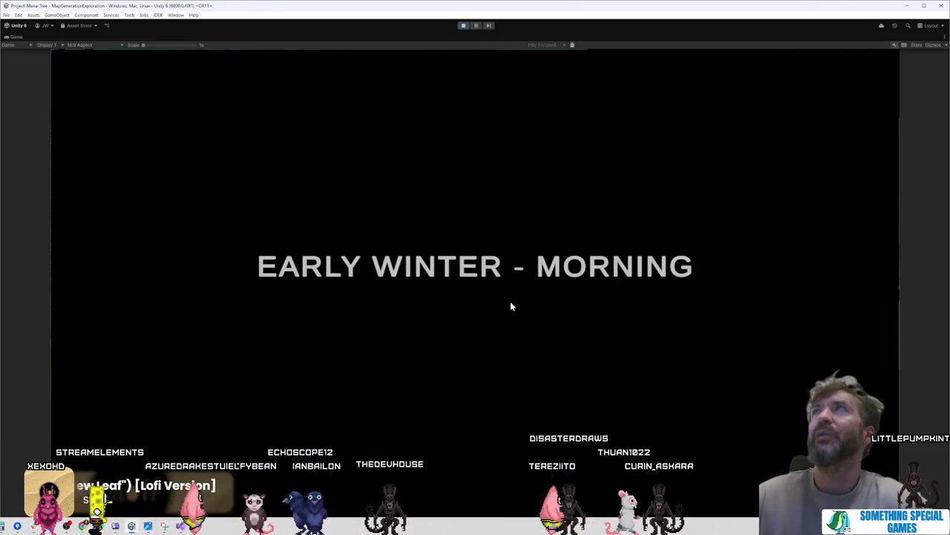
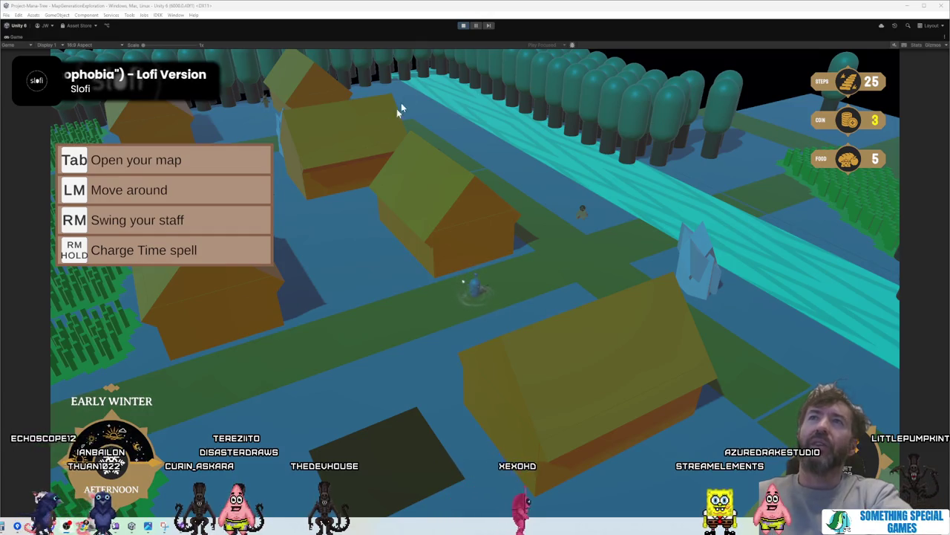
Step: Stop the running game with Ctrl+P to return to edit mode
key("ctrl+p")
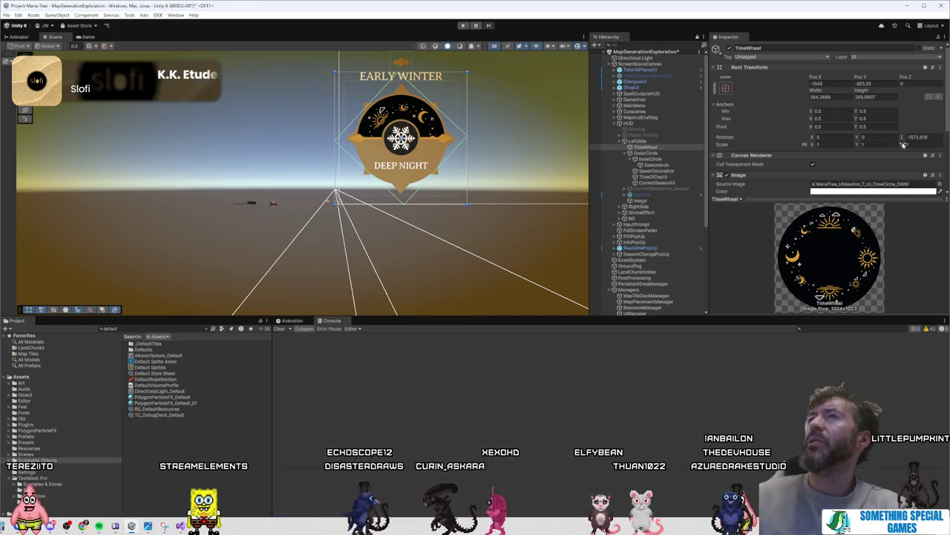
Step: Set TimeWheel Rotation Z to 0, bring the DEEP NIGHT label into view, and enter Play mode
type("0")
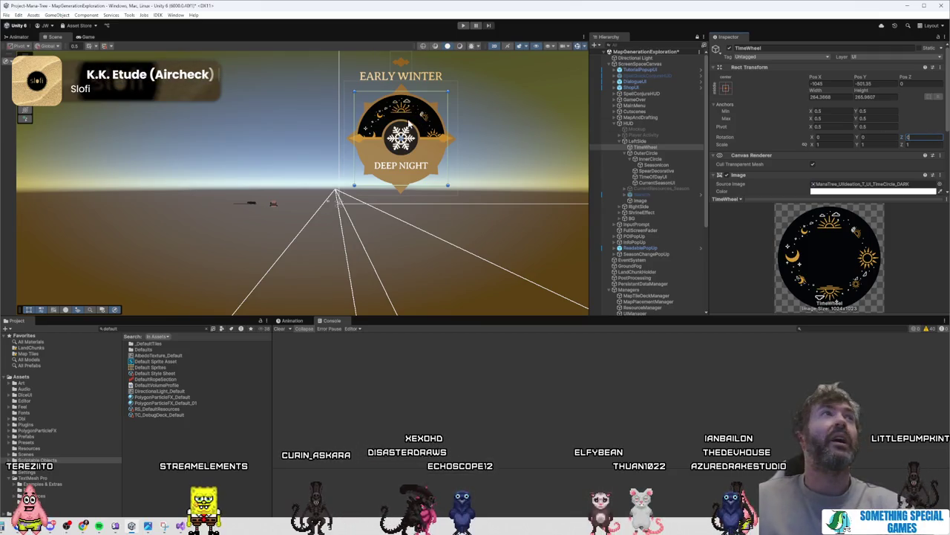
scroll(580, 160, "up", 5)
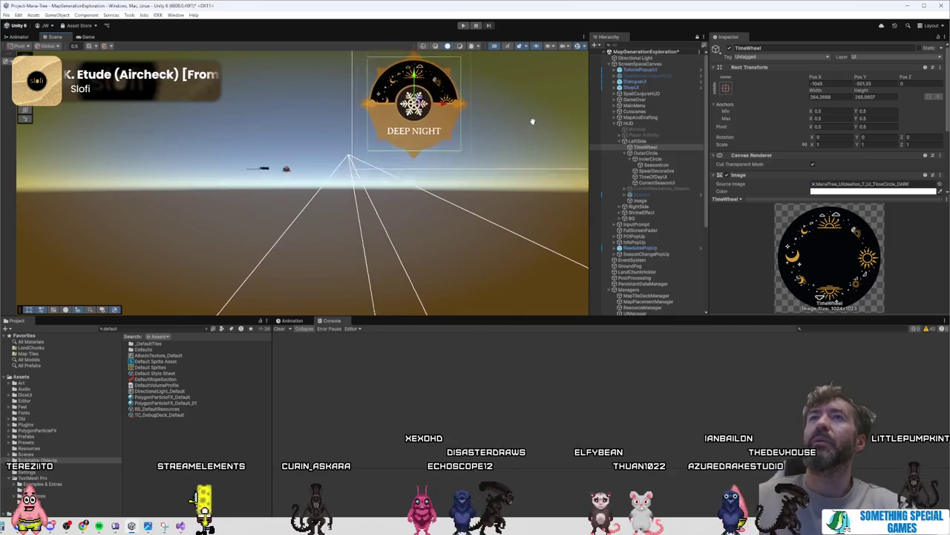
mouse_move(438, 187)
left_mouse_down()
mouse_move(494, 164)
mouse_move(500, 144)
left_mouse_up()
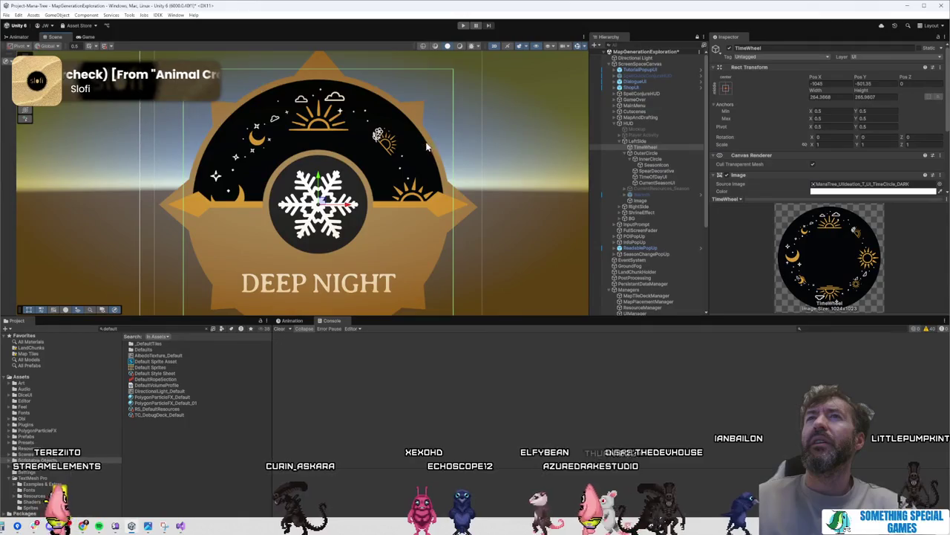
left_click(463, 25)
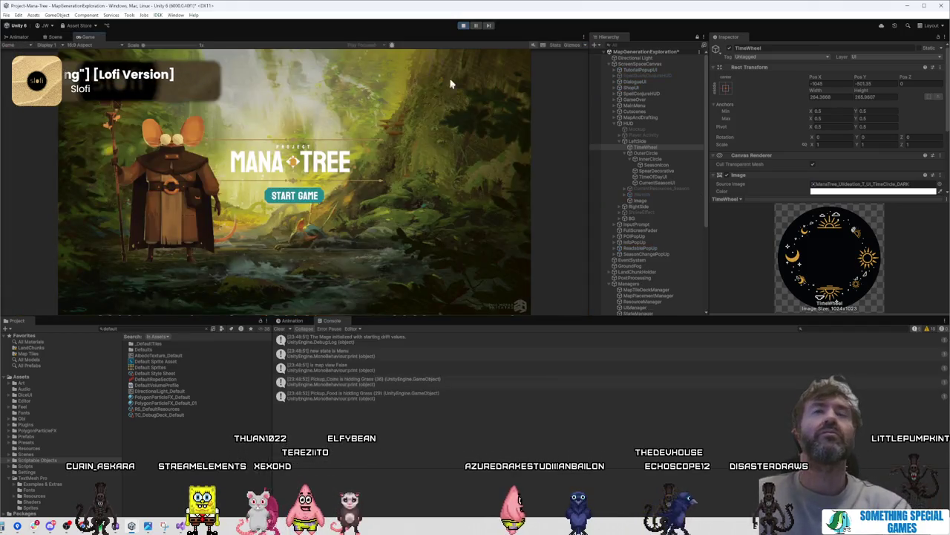
Step: Start a new game in a maximized Game view, watch the HUD reach Mid Spring, then stop
left_click(317, 190)
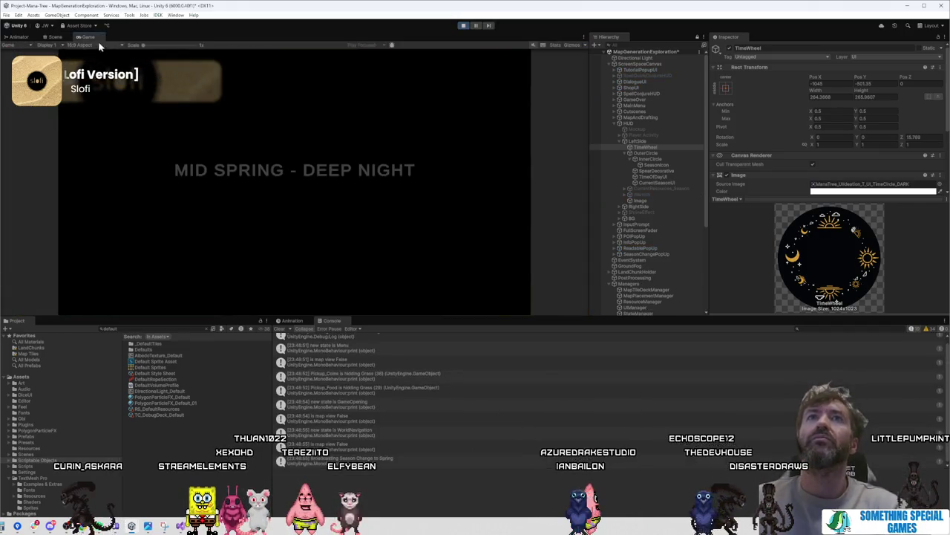
double_click(89, 36)
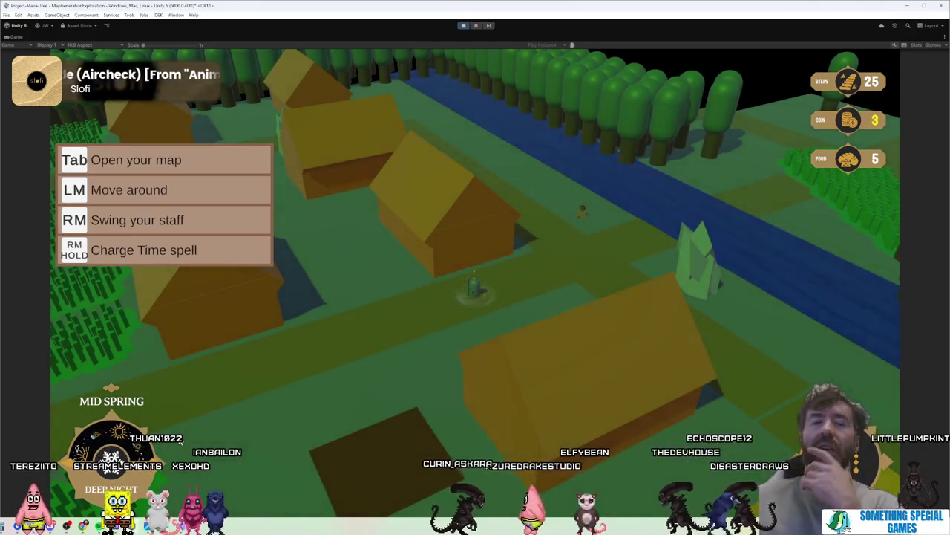
left_click(465, 26)
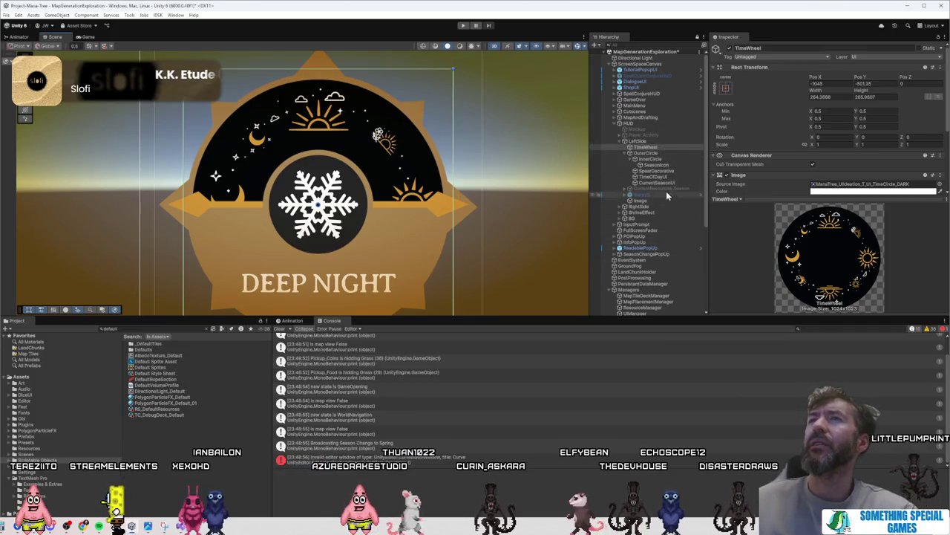
Step: Inspect the Mockup reference layout and the Player Activity object in the Hierarchy
left_click(658, 129)
left_click(665, 135)
left_click(664, 127)
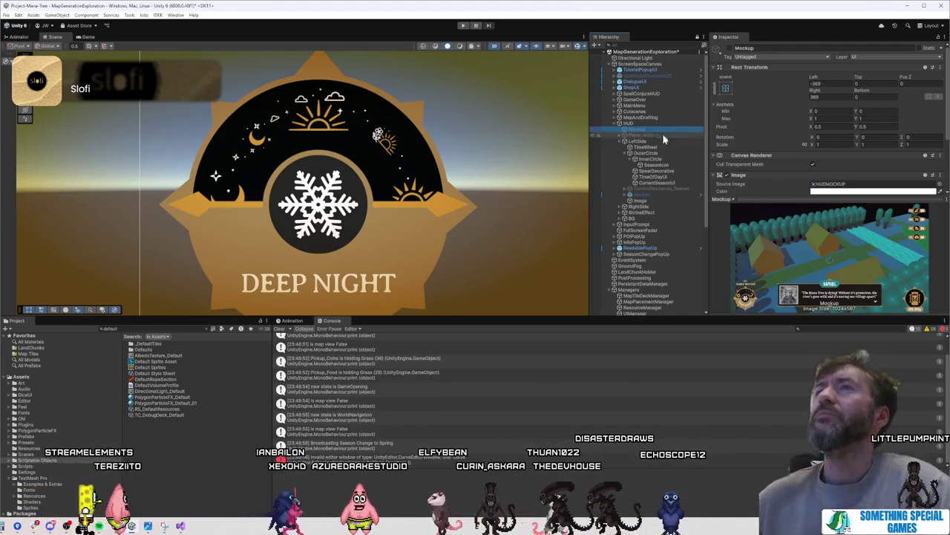
Step: Frame the CurrentResources_Season bar with F, pan to the second moon marker, and run the game
left_click(675, 189)
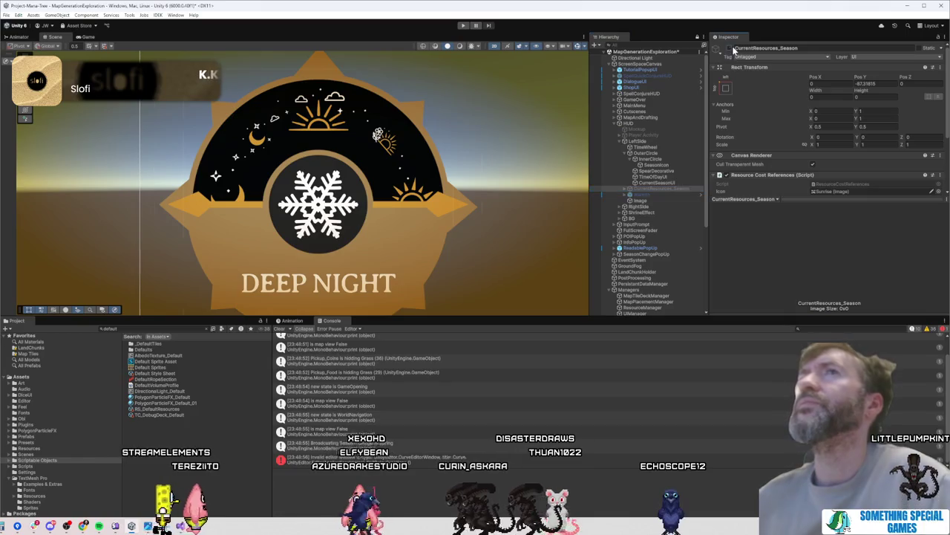
key("f")
scroll(502, 185, "down", 5)
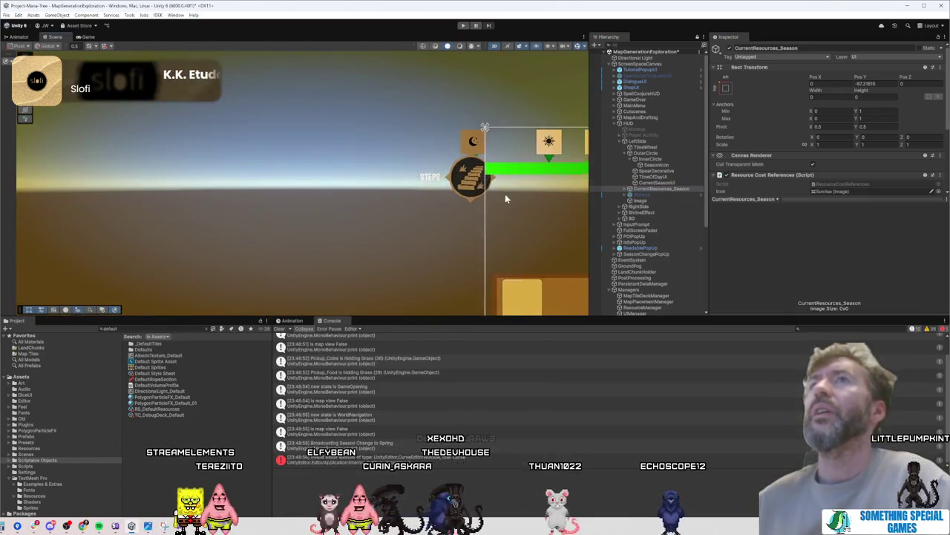
left_click_drag(505, 194, 353, 208)
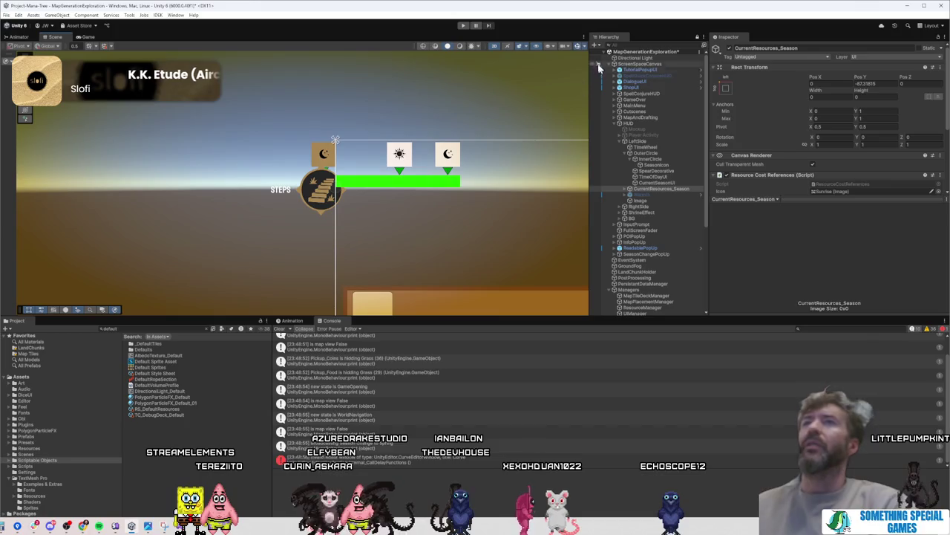
left_click(463, 27)
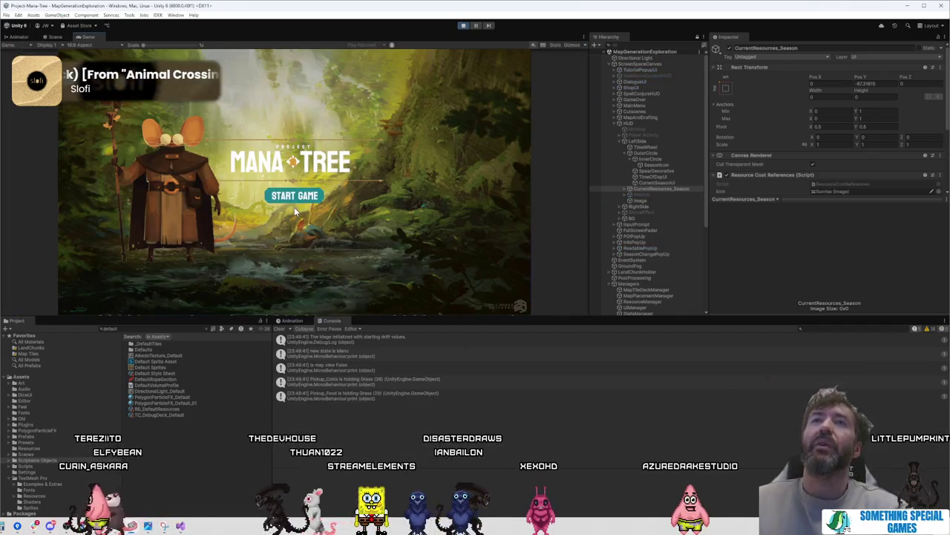
Step: Maximize the Game view to play from the Mana Tree title screen
double_click(88, 36)
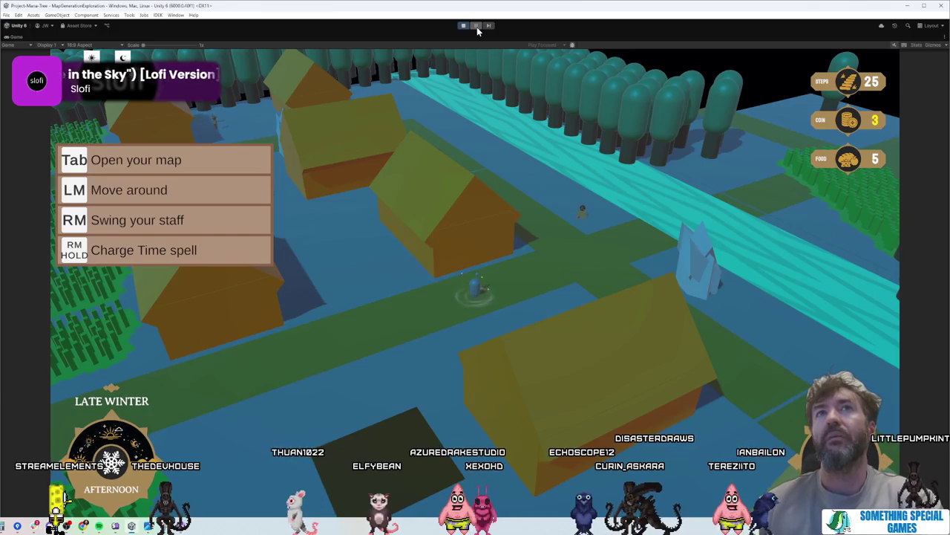
Step: Restore the editor layout during play and switch from the Game tab back to the Scene view
left_click(477, 27)
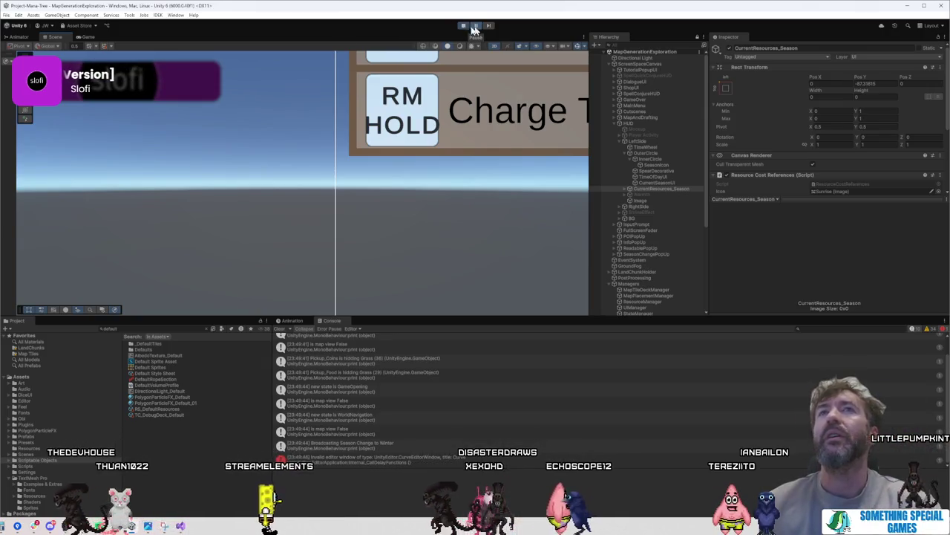
left_click(89, 37)
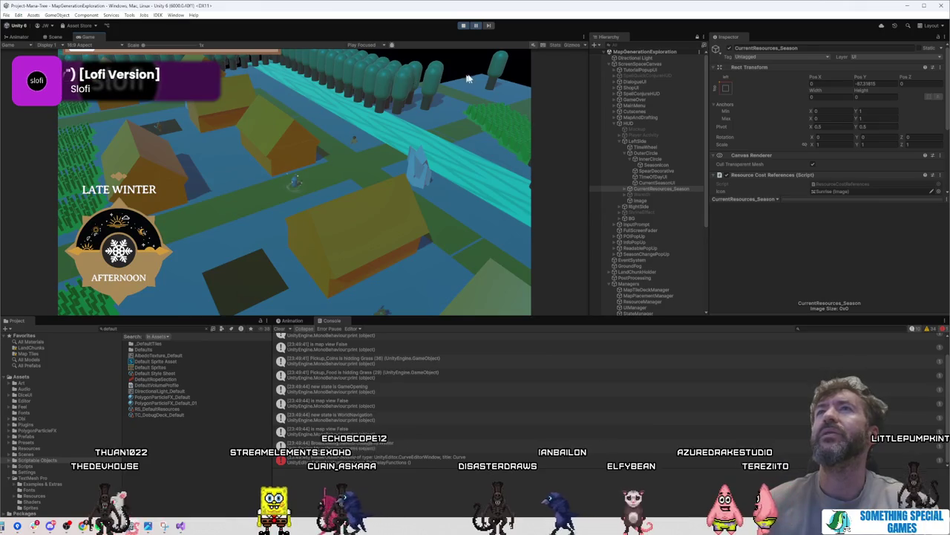
left_click(54, 36)
Step: Frame the sun and moon HUD bar with F, then pause the game to inspect it
scroll(373, 93, "down", 10)
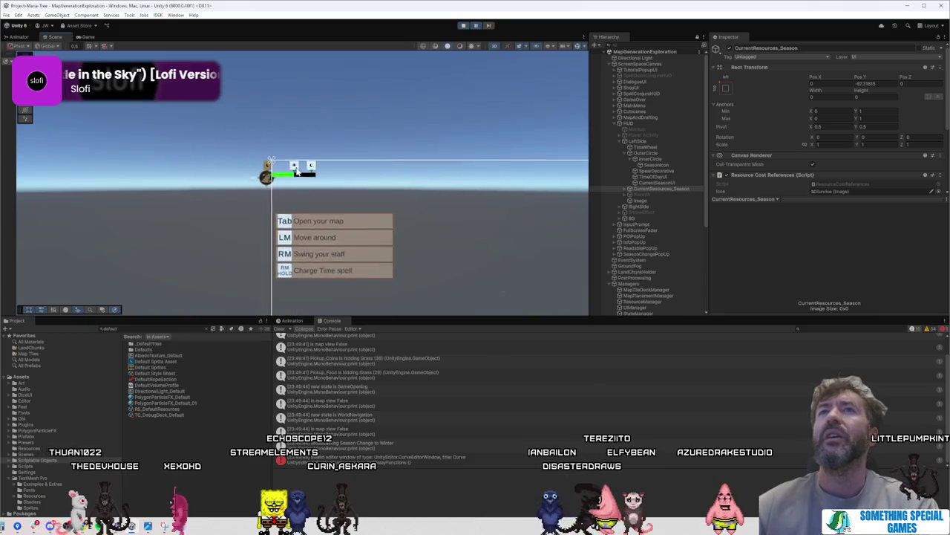
scroll(296, 170, "up", 10)
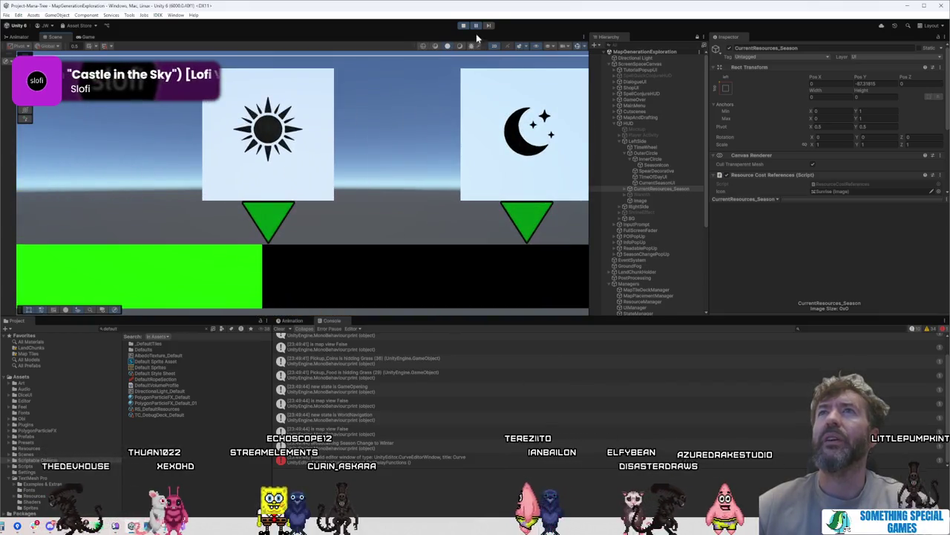
left_click(494, 46)
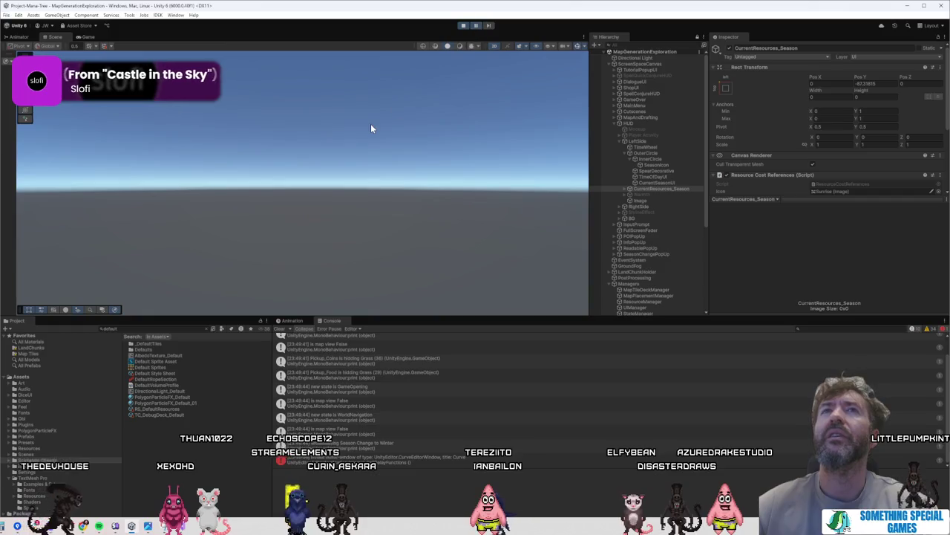
key("f")
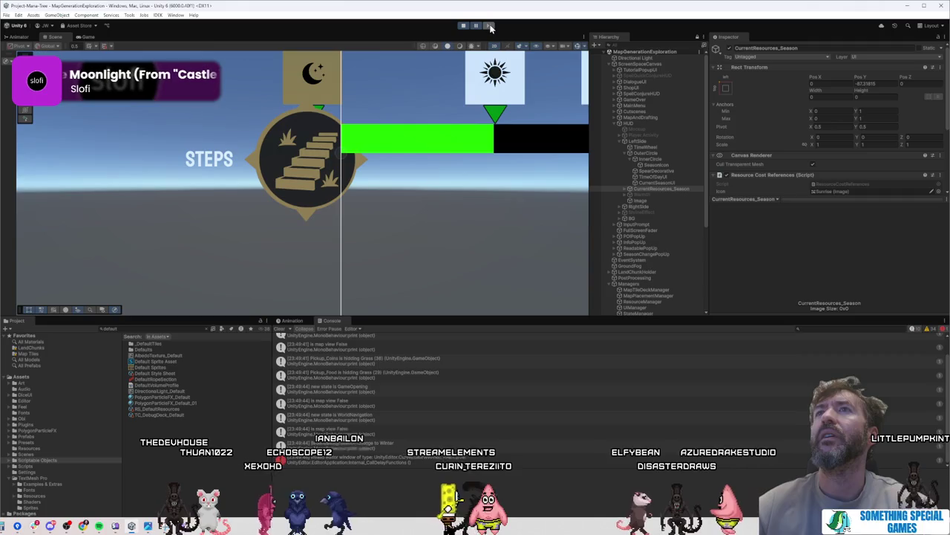
left_click(463, 26)
left_click(476, 26)
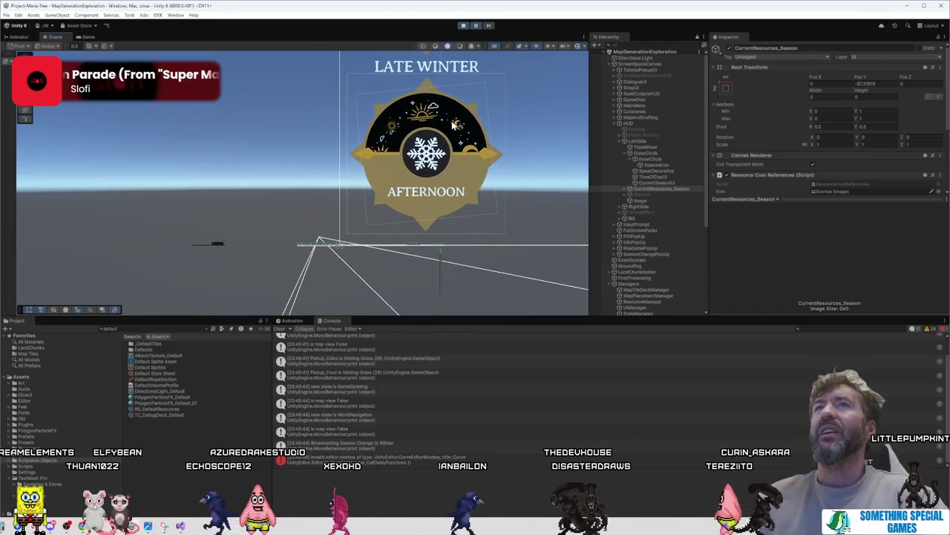
Step: Inspect the wheel's InnerCircle, season icon, spear, TimeOfDayUI and OuterCircle parts, returning to TimeWheel
scroll(456, 130, "up", 8)
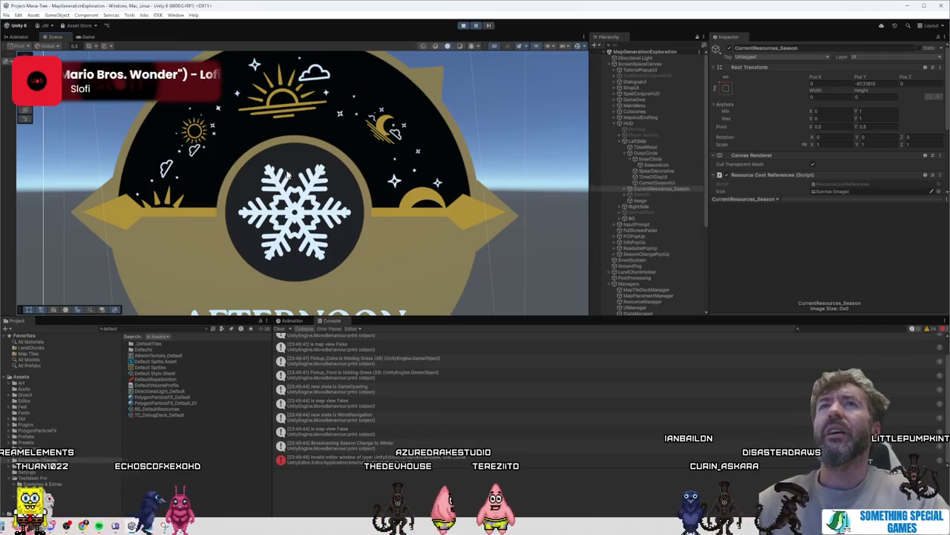
left_click(668, 158)
left_click(671, 164)
left_click(671, 171)
left_click(671, 177)
left_click(665, 153)
left_click(664, 147)
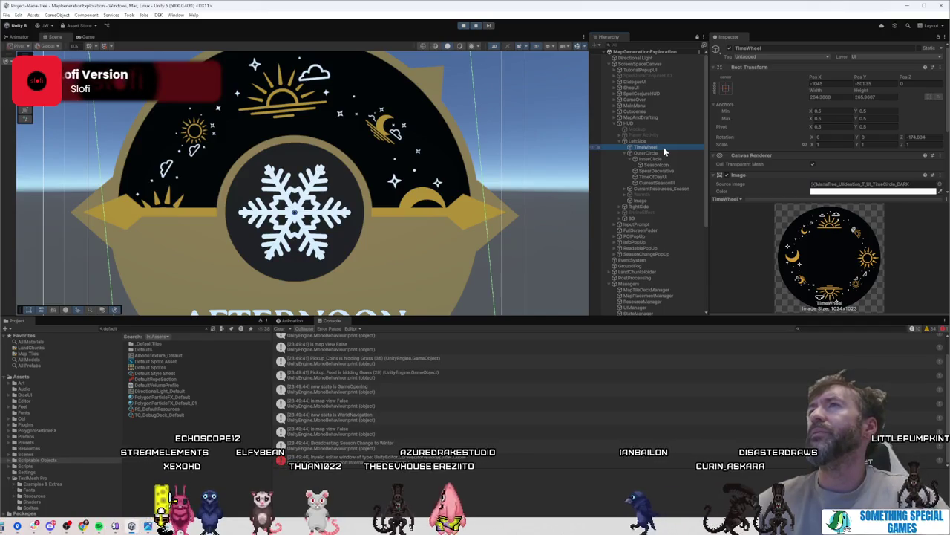
Step: Wrap TimeWheel in a new empty parent keeping the default name GameObject
right_click(664, 149)
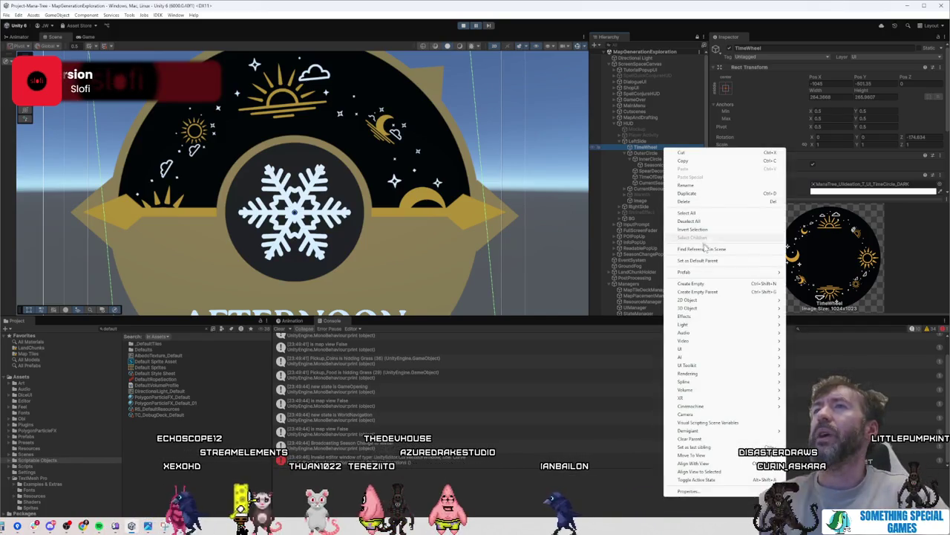
left_click(718, 292)
key("Return")
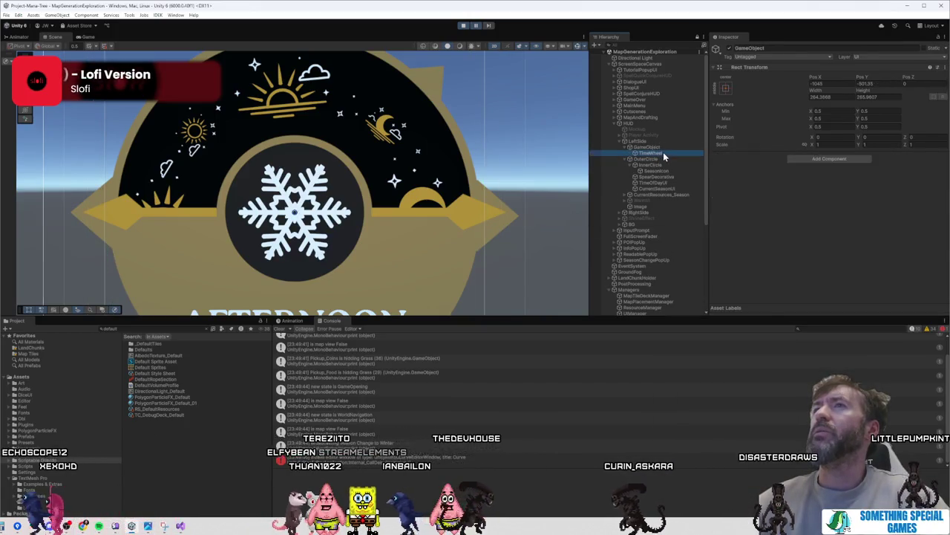
left_click(663, 152)
Step: Reset TimeWheel's Z rotation from -174.634 to 0 and frame the wheel
left_click(917, 136)
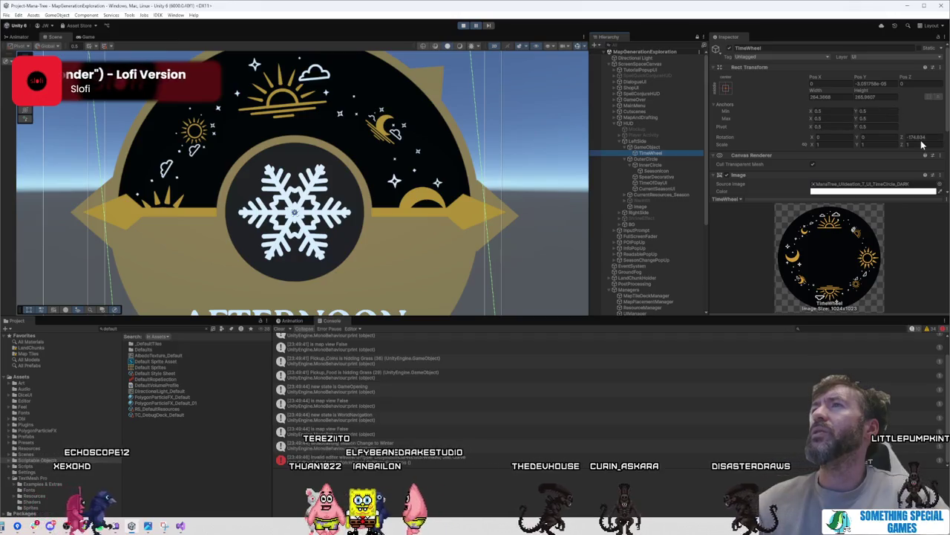
left_click(698, 147)
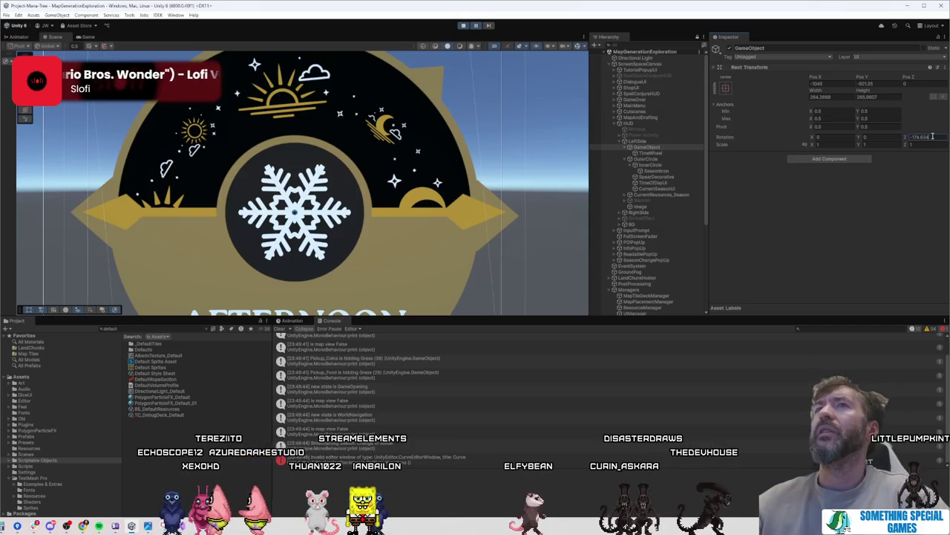
left_click(652, 152)
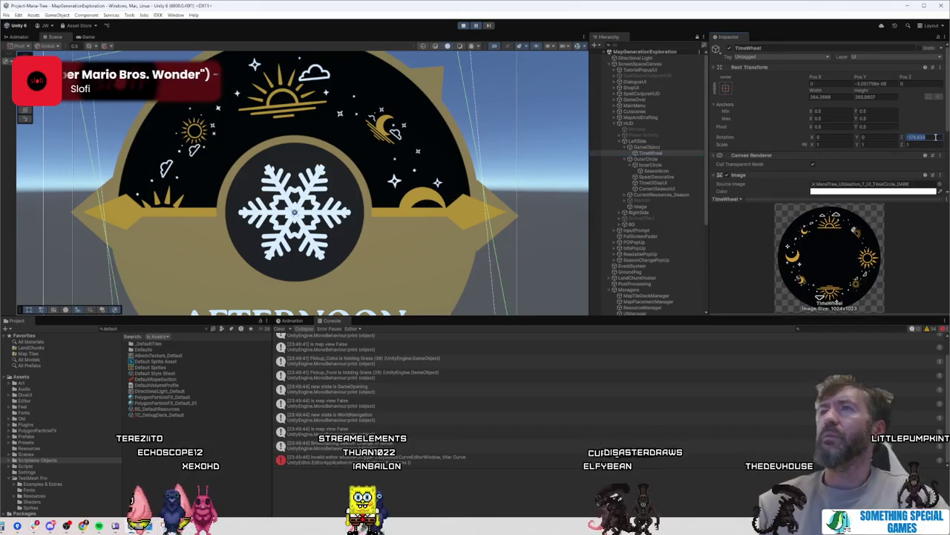
type("0")
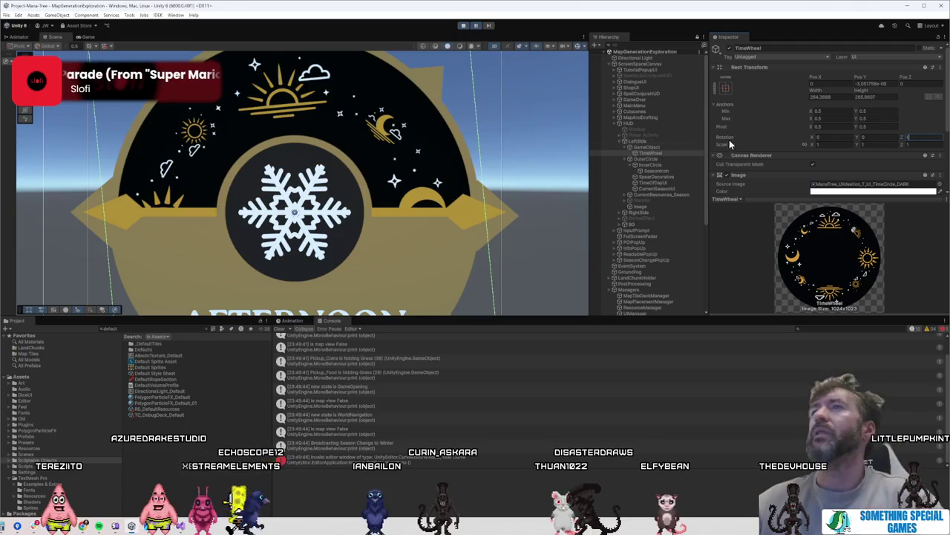
key("f")
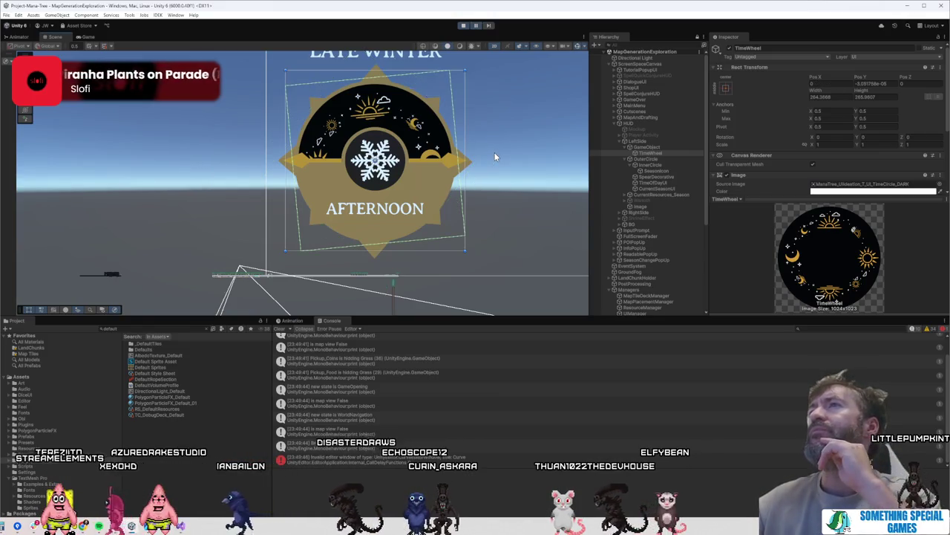
Step: Pause and step the running game to watch the wheel turn
left_click(655, 148)
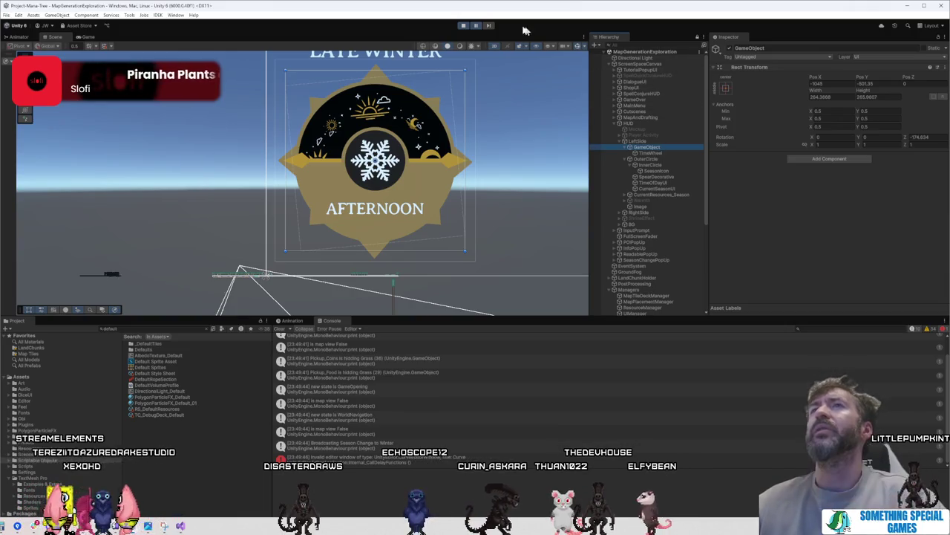
left_click(477, 26)
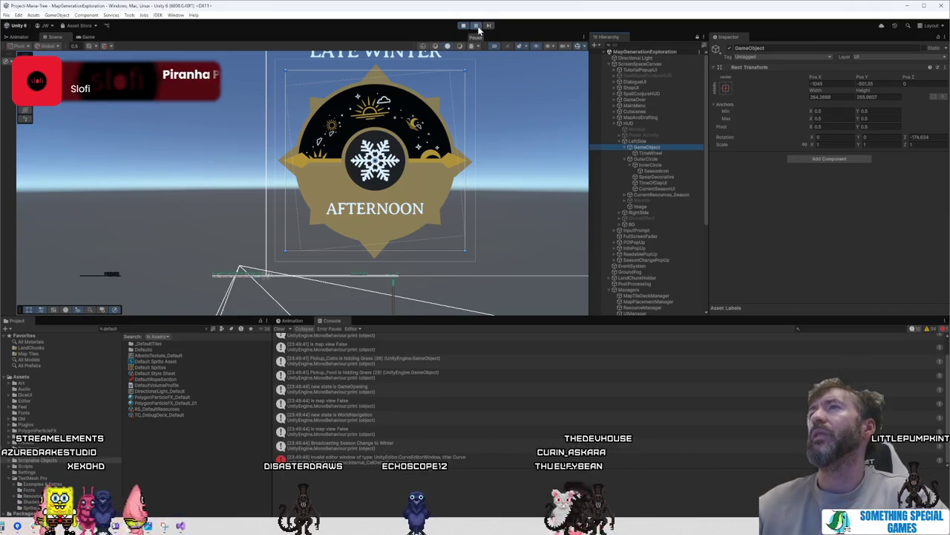
left_click(477, 26)
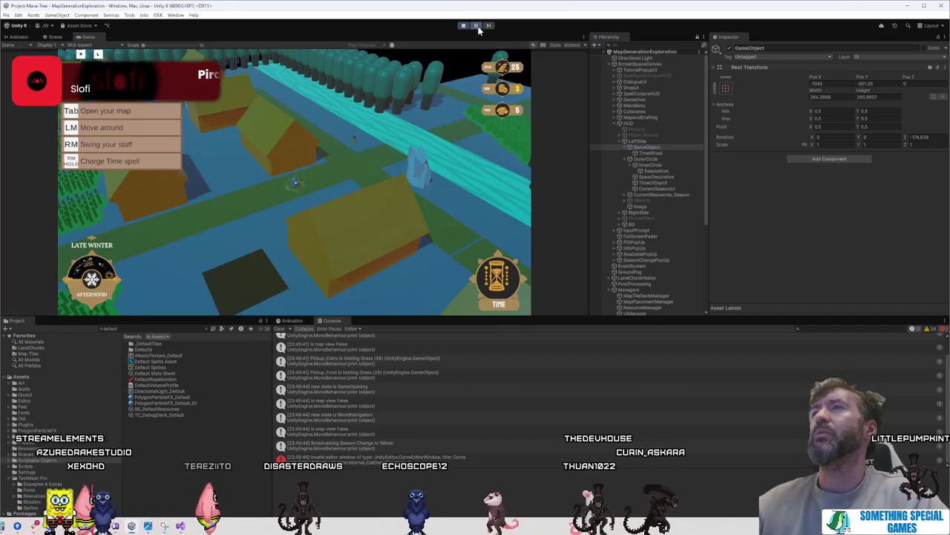
left_click(477, 26)
left_click(477, 26)
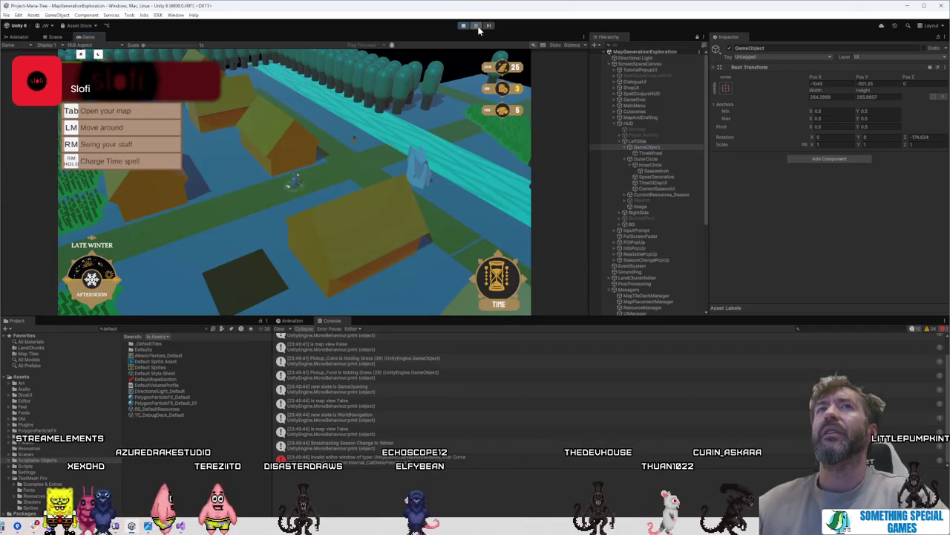
left_click(477, 26)
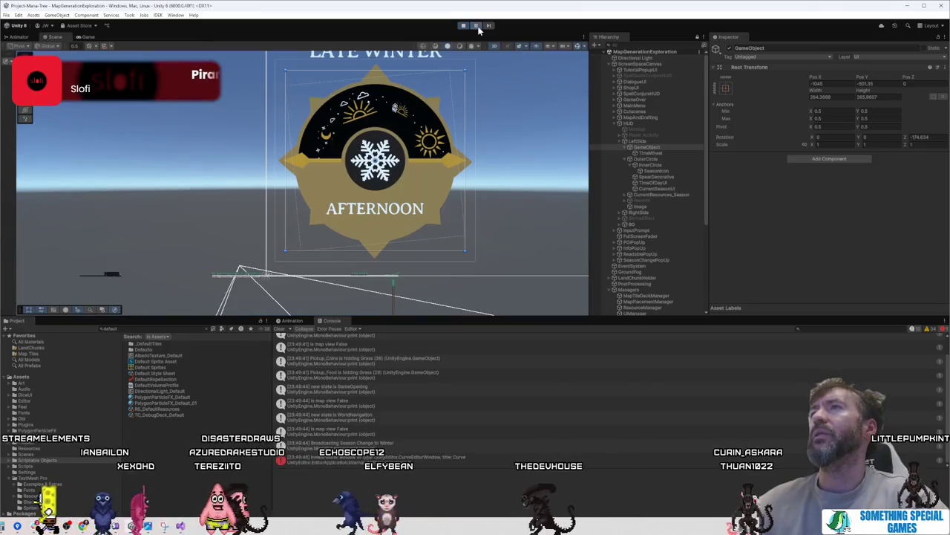
Step: Move the TimeWheel image out of its parent under LeftSide and stop the game
left_click(675, 153)
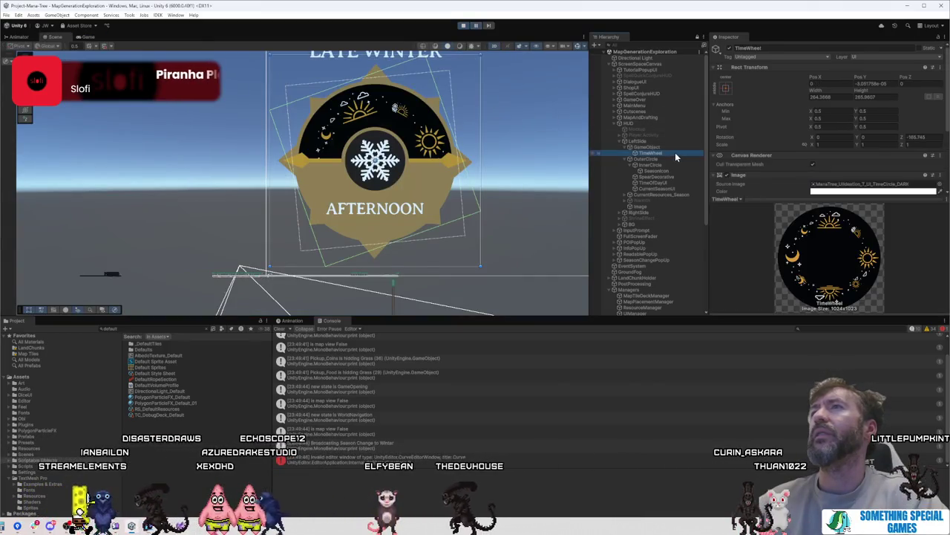
left_click_drag(675, 152, 677, 148)
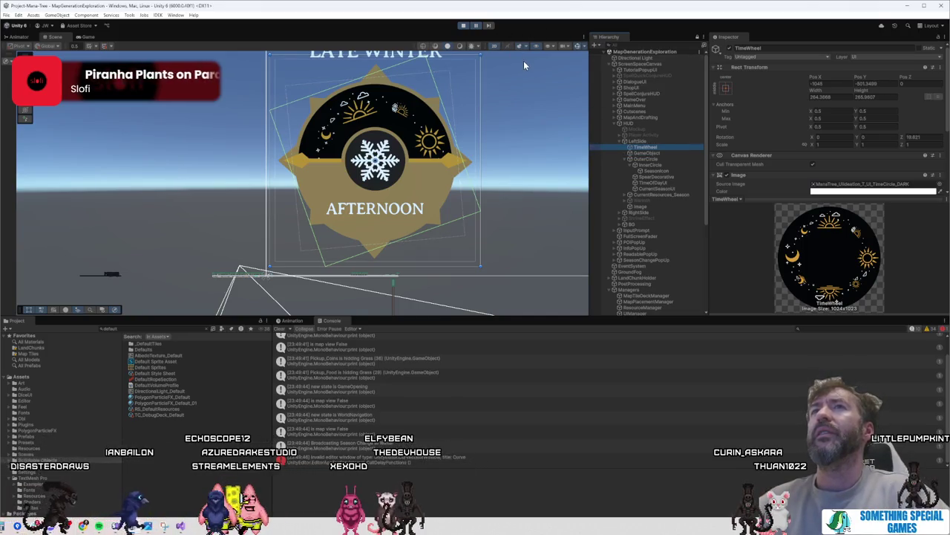
left_click(464, 29)
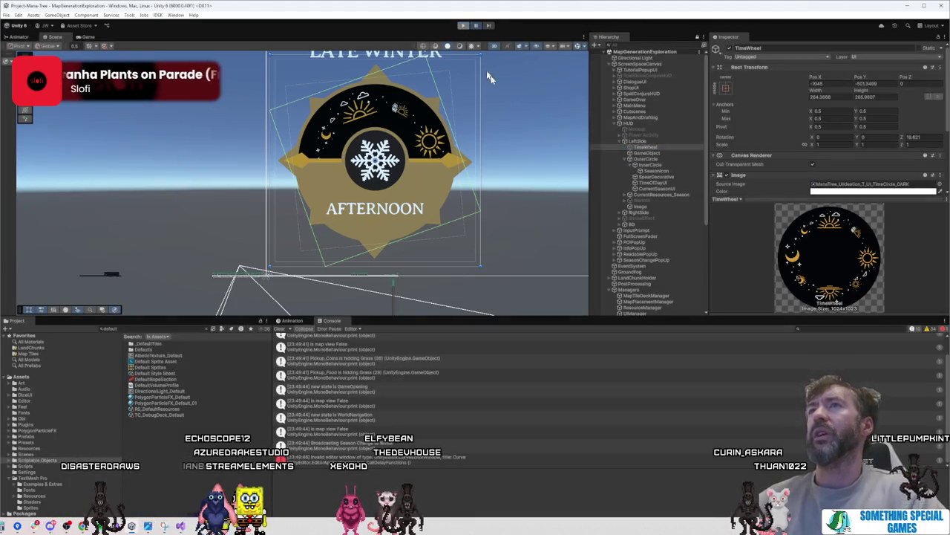
Step: Duplicate TimeWheel with Ctrl+D and type RotationParent as the original's name
right_click(659, 149)
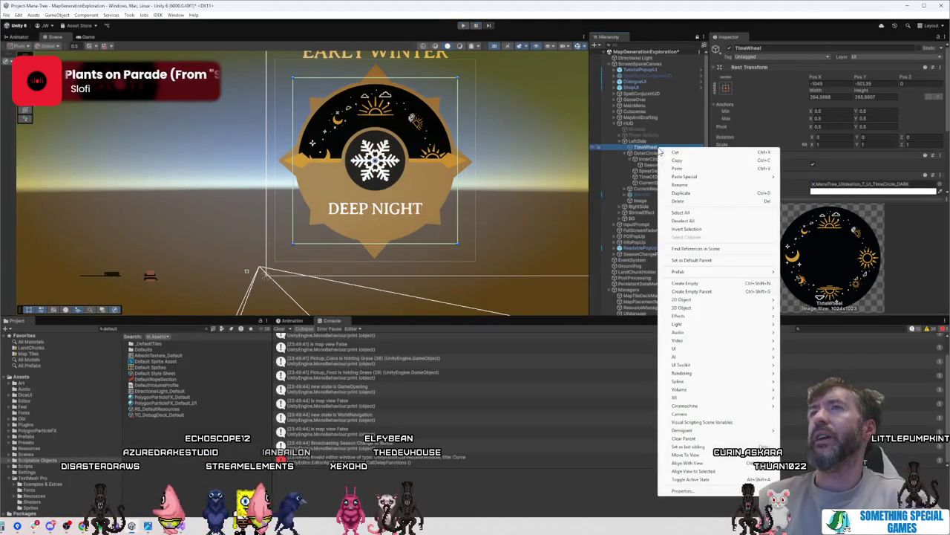
key("Escape")
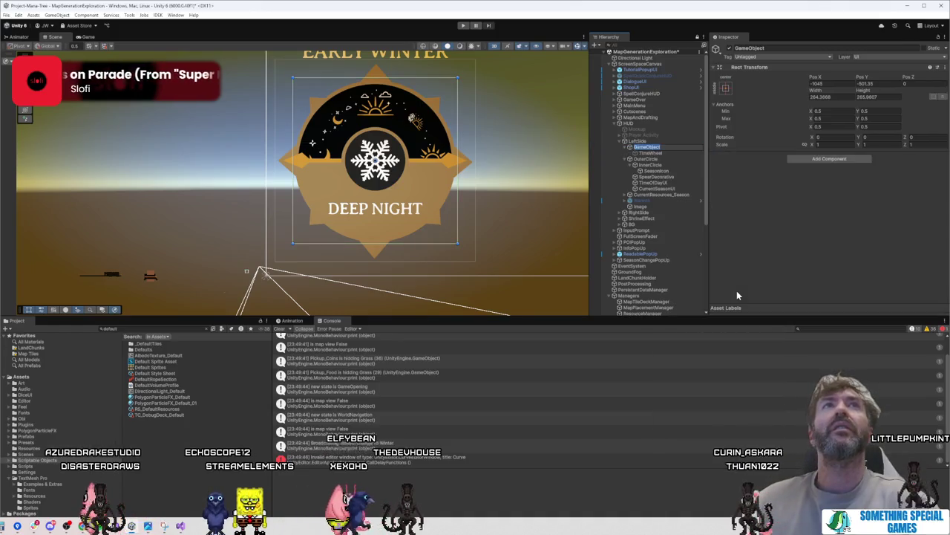
right_click(660, 150)
key("Escape")
key("ctrl+d")
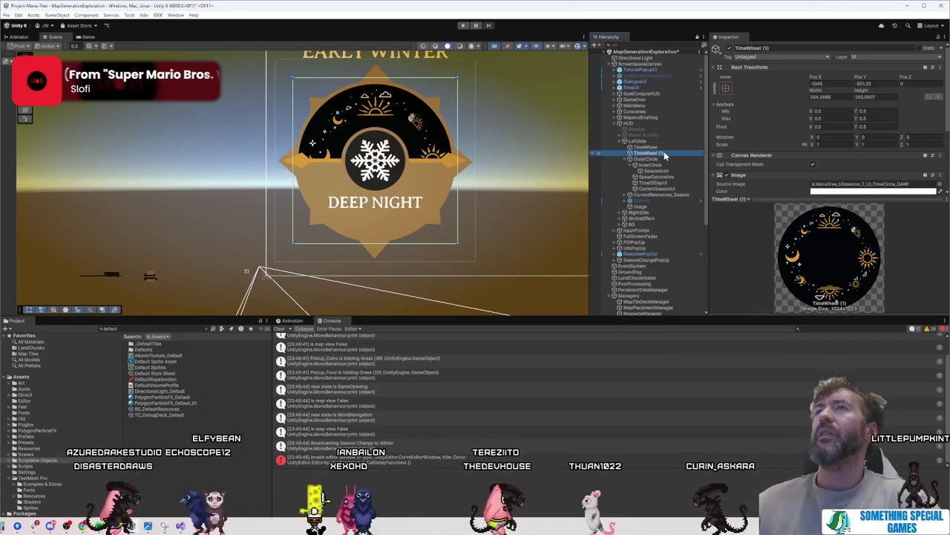
left_click(653, 148)
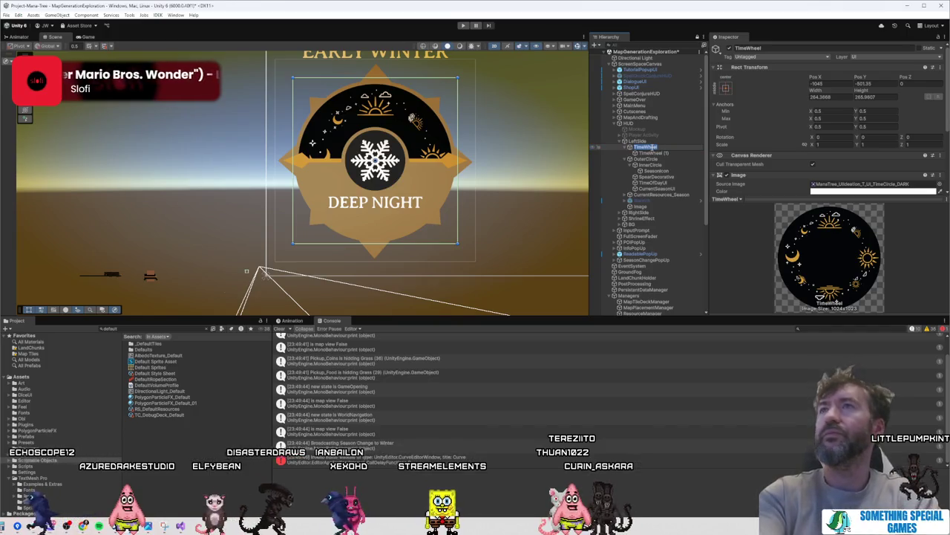
type("RotationParent")
key("Return")
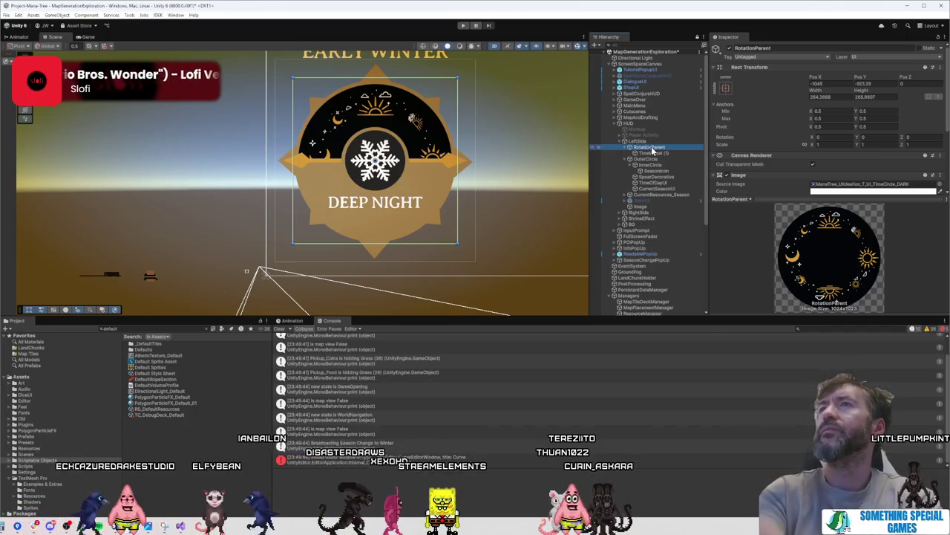
Step: Rename the nested wheel-image child to Offset with F2
left_click(663, 153)
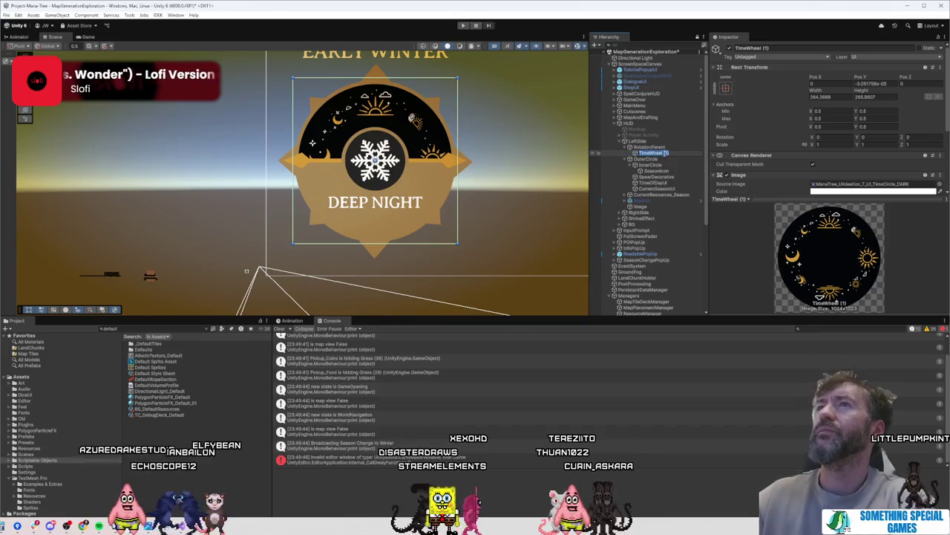
left_click(654, 149)
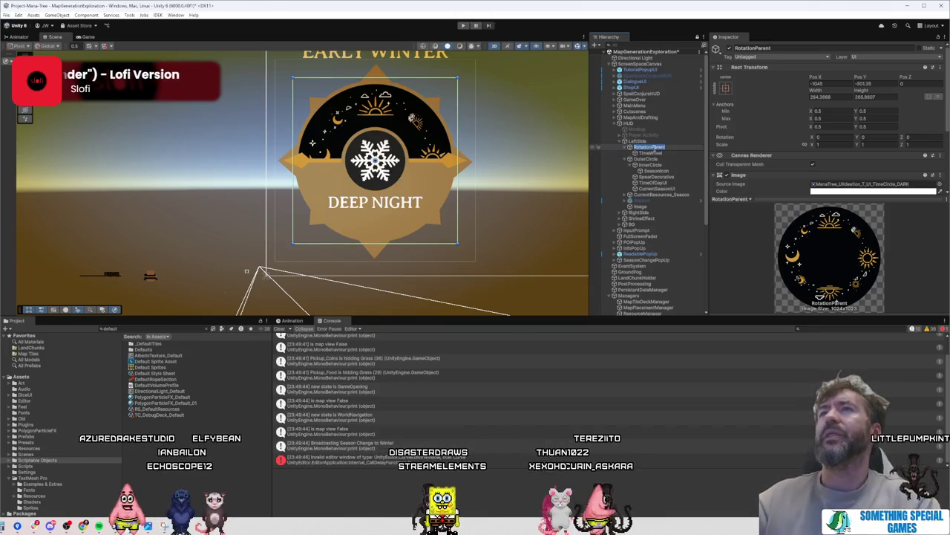
type("TimeWheel")
left_click(657, 153)
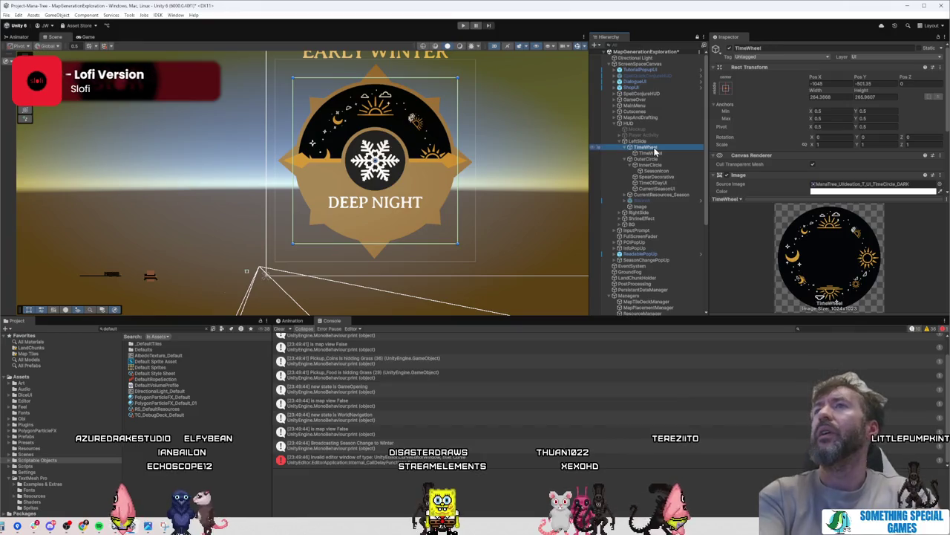
key("F2")
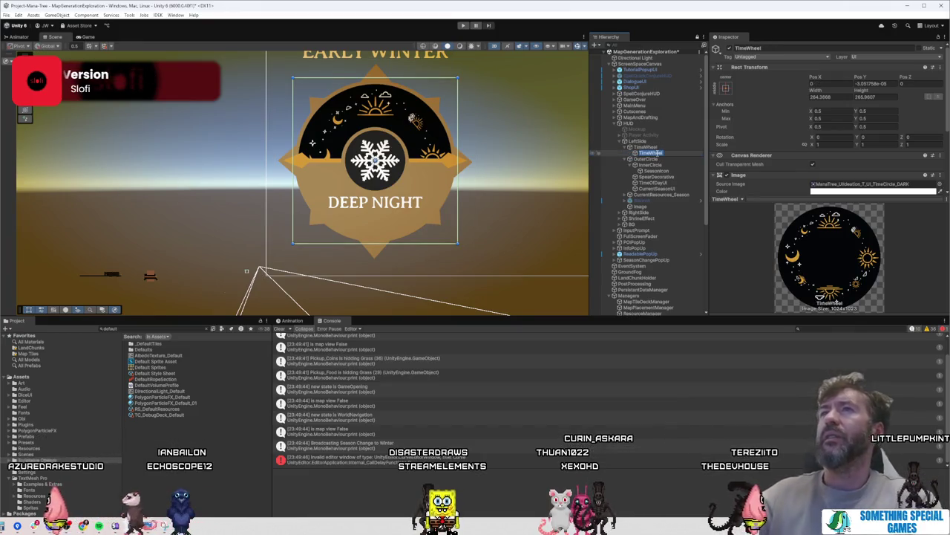
left_click(661, 152)
type("Offset")
key("Return")
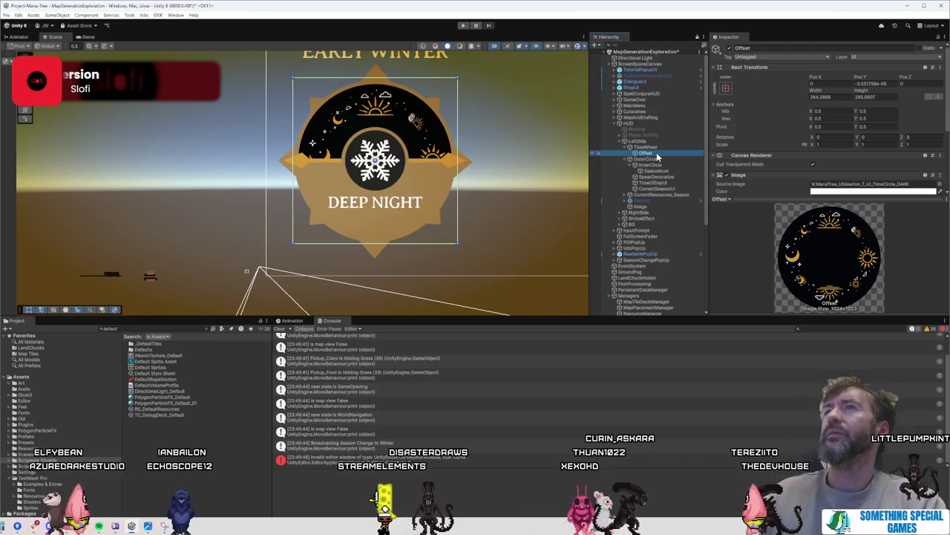
Step: Remove the Image component from the parent TimeWheel
left_click(660, 148)
right_click(774, 171)
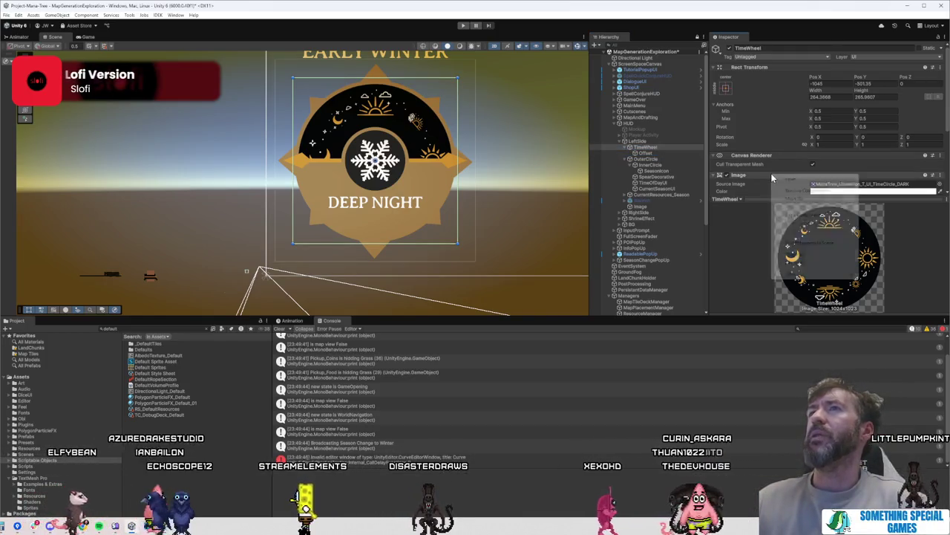
left_click(802, 193)
Step: Rotate the Offset wheel image and set its Rotation Z to exactly -90
left_click(679, 151)
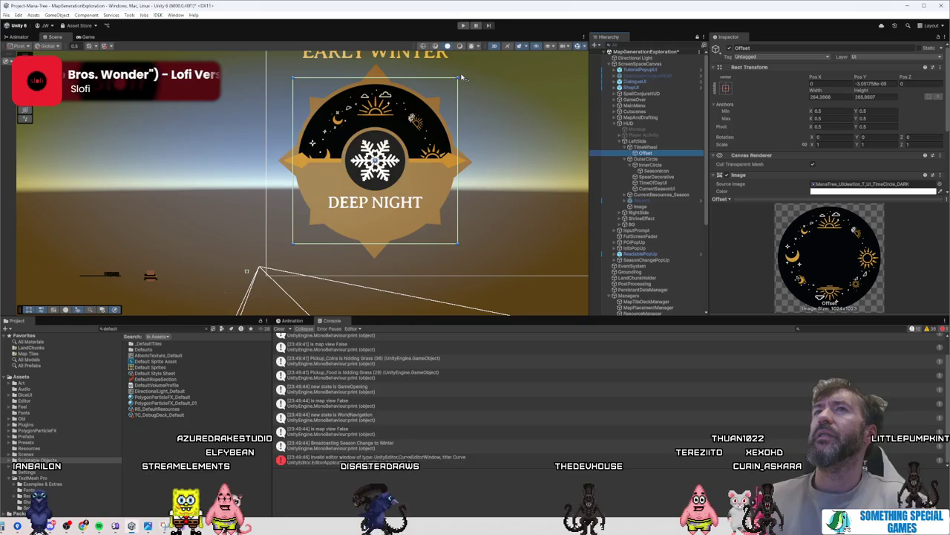
mouse_move(461, 76)
left_mouse_down()
mouse_move(520, 153)
mouse_move(523, 189)
mouse_move(497, 283)
left_mouse_up()
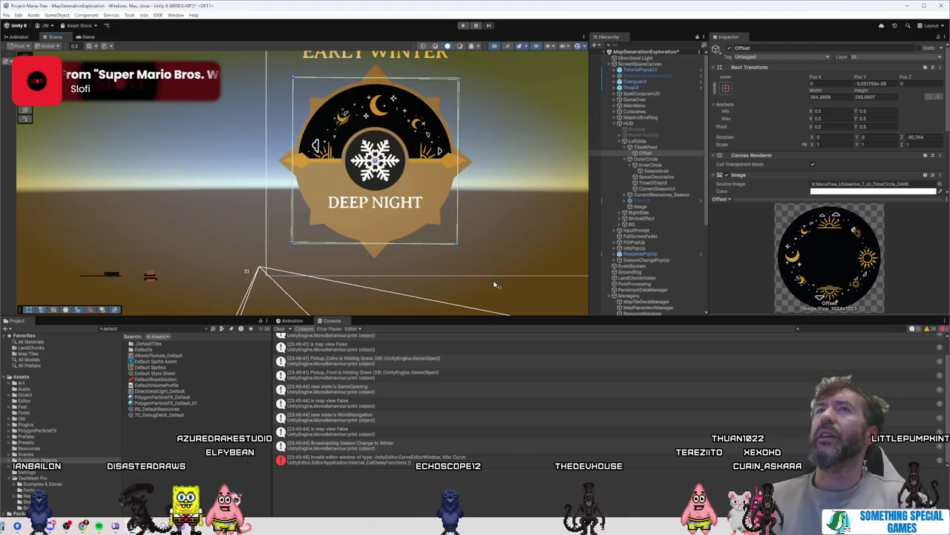
left_click_drag(495, 285, 499, 281)
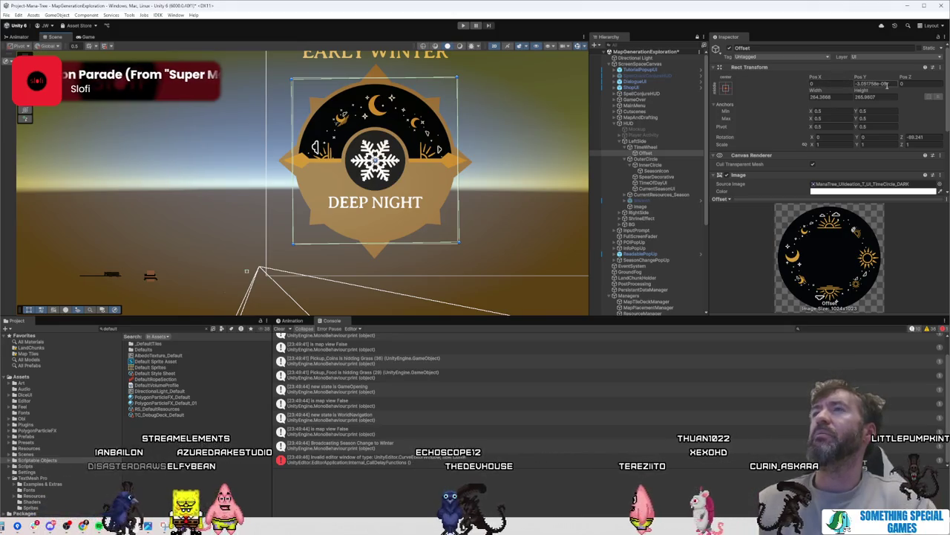
left_click(939, 139)
type("-90")
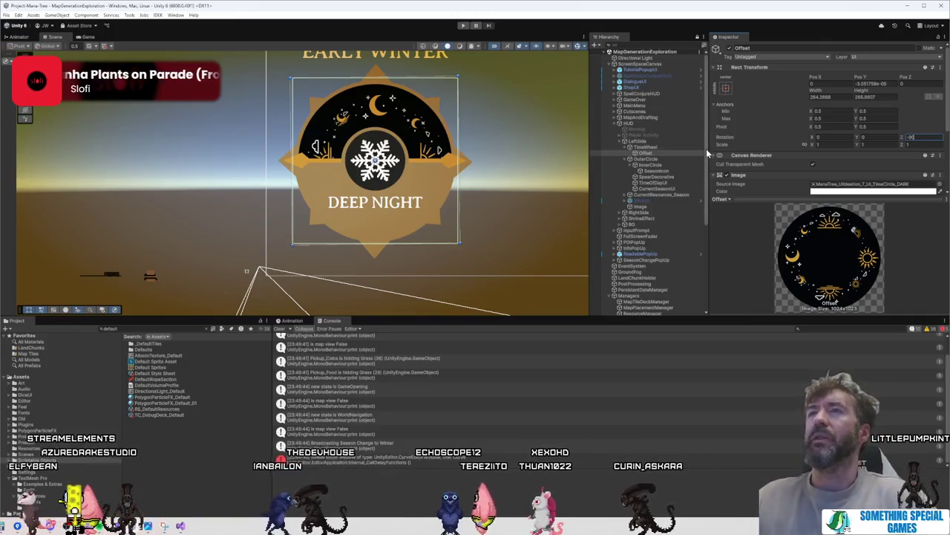
left_click(671, 146)
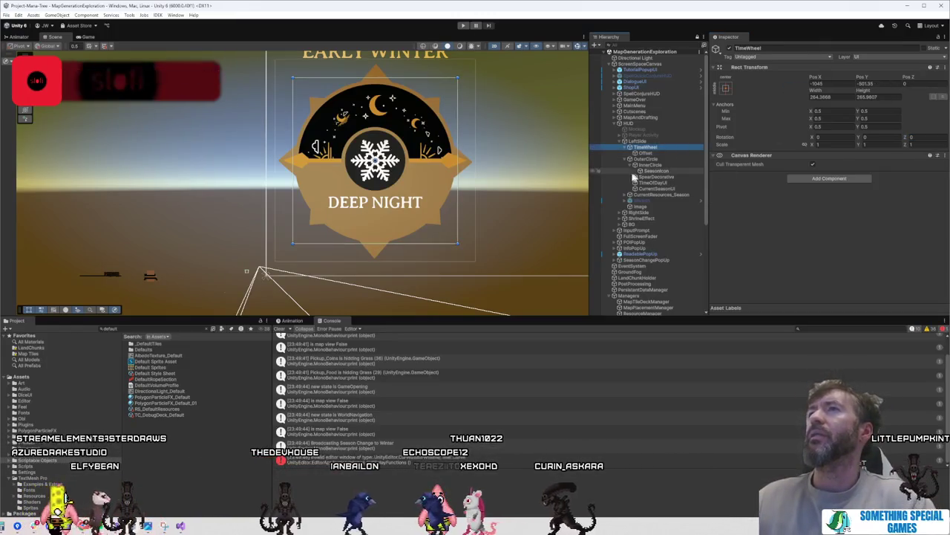
left_click(647, 153)
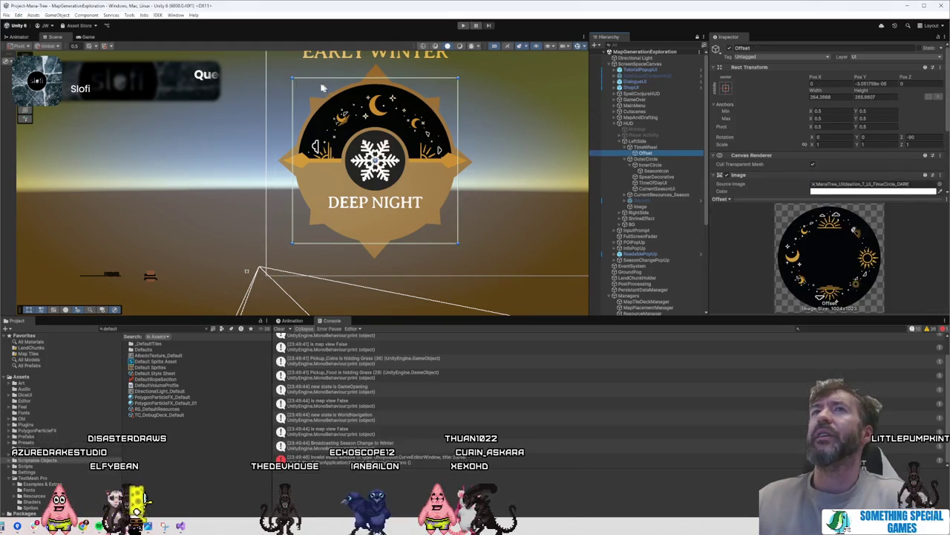
scroll(321, 88, "up", 5)
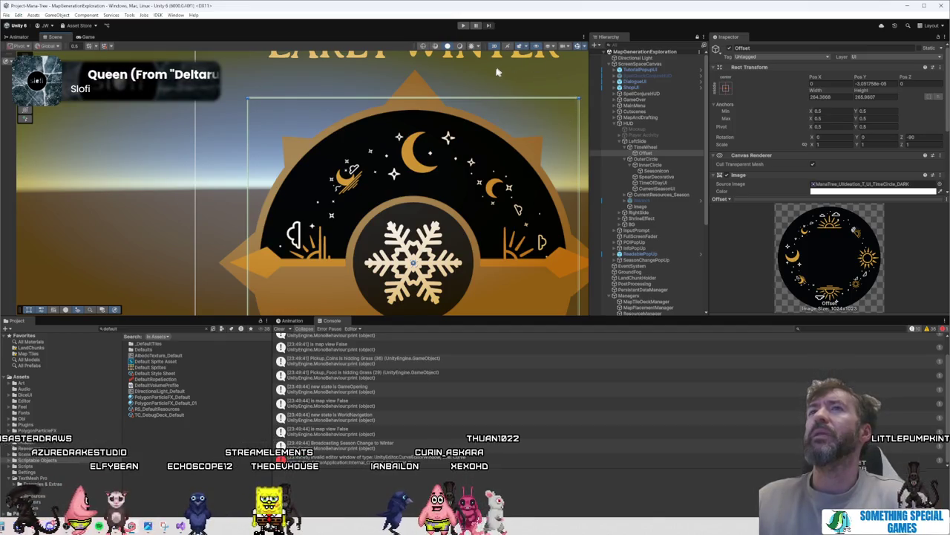
Step: Run the game, start from the title screen, and skip the opening scene with Shift+Space
left_click(463, 26)
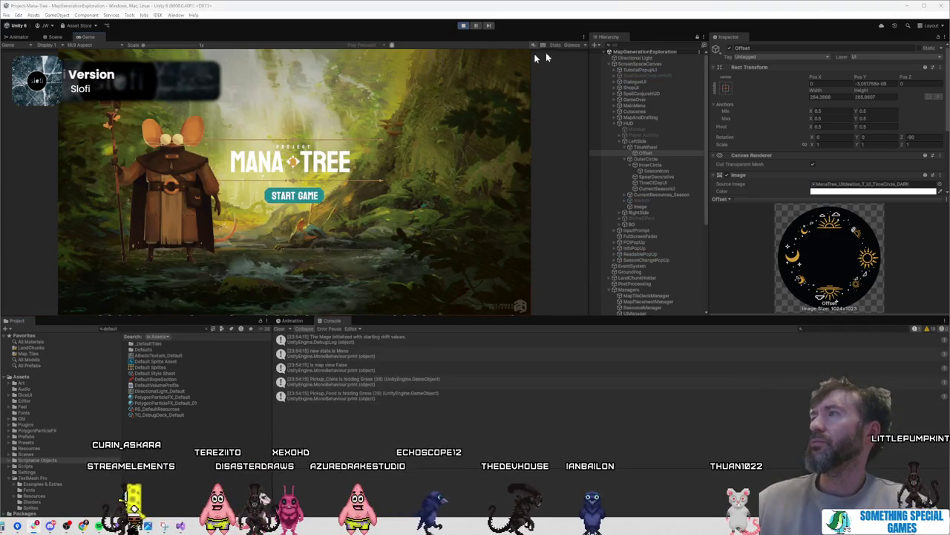
left_click(293, 195)
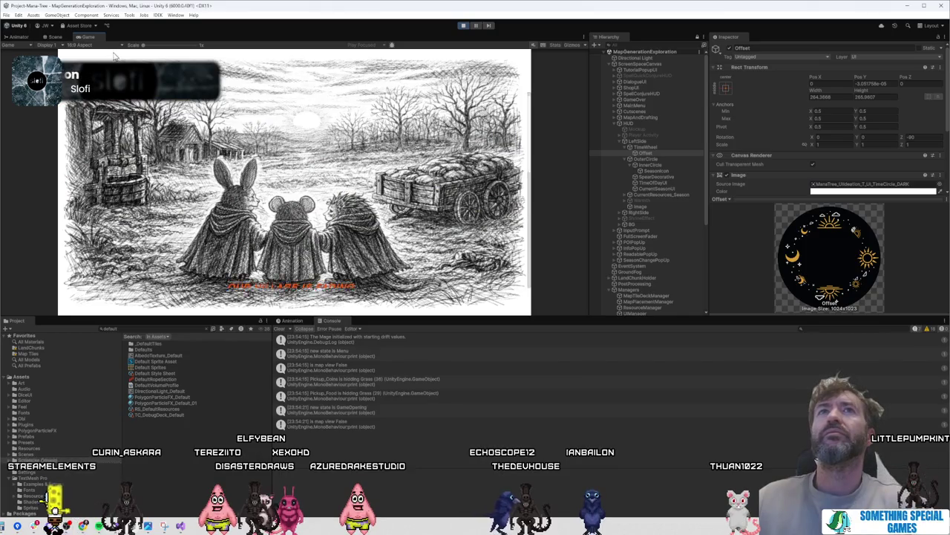
key("shift+space")
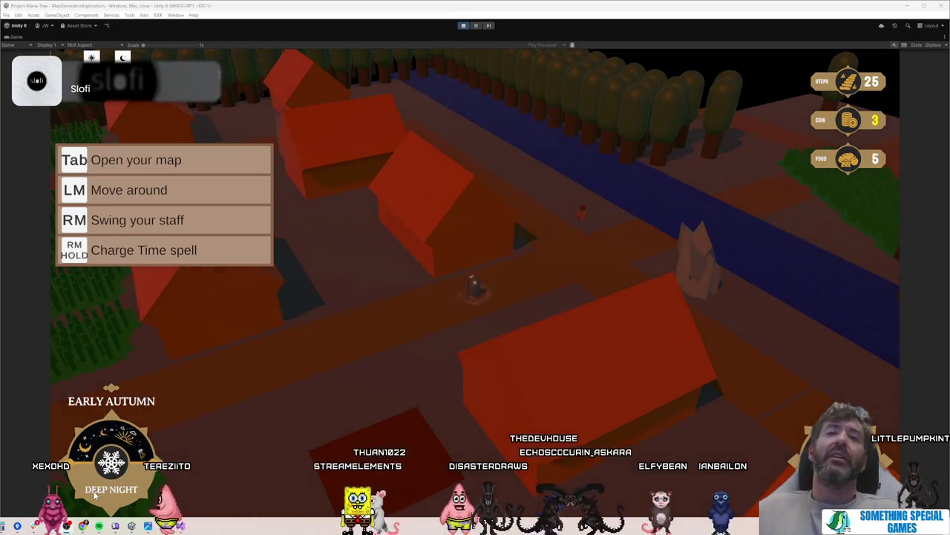
Step: Charge the Time spell, walk the character across the village until Mid Autumn, then stop the game
right_click(134, 438)
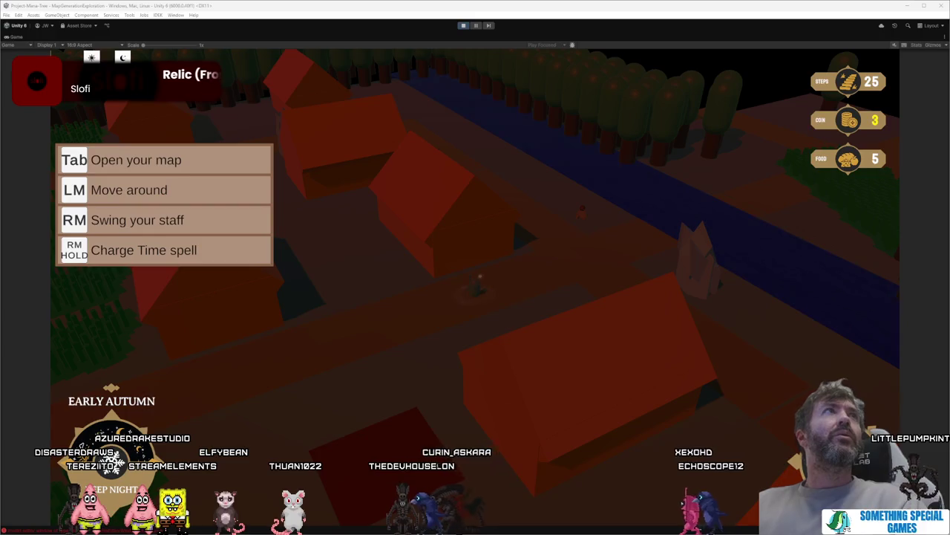
left_click(562, 260)
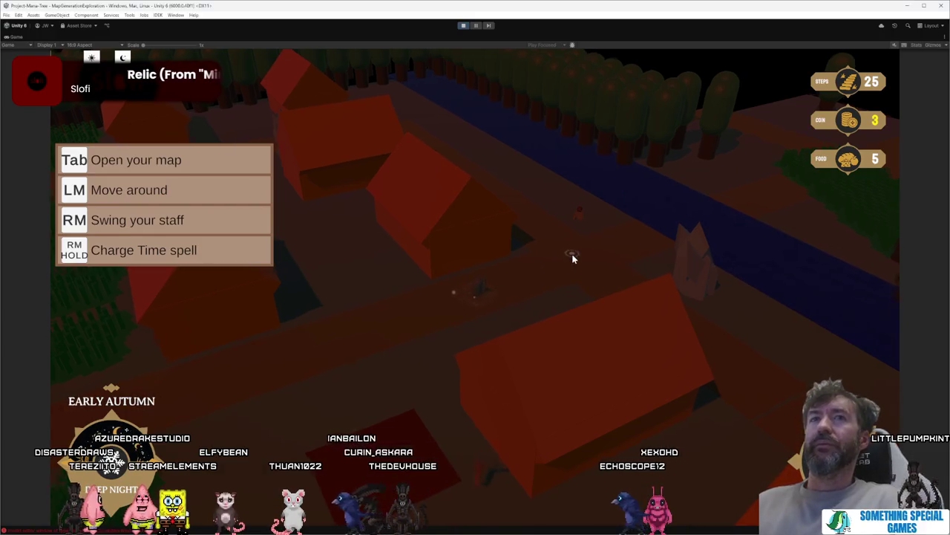
left_click(420, 326)
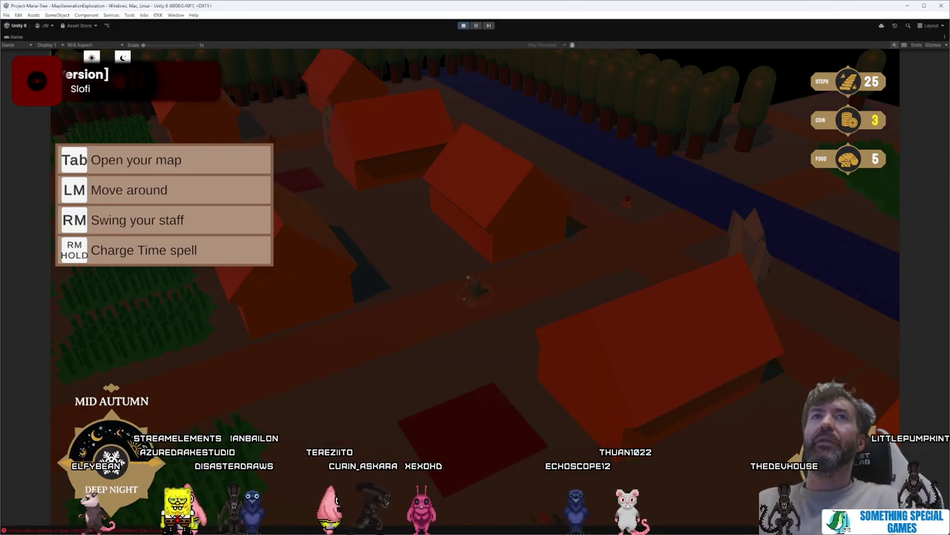
left_click(464, 27)
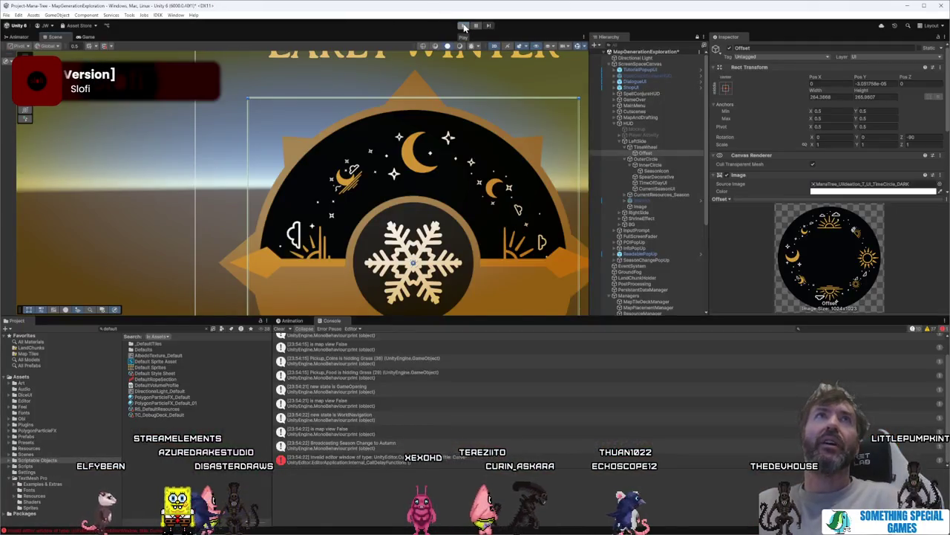
Step: Inspect the wheel's parts and deactivate the TimeOfDayUI object to hide the DEEP NIGHT label
scroll(482, 223, "down", 5)
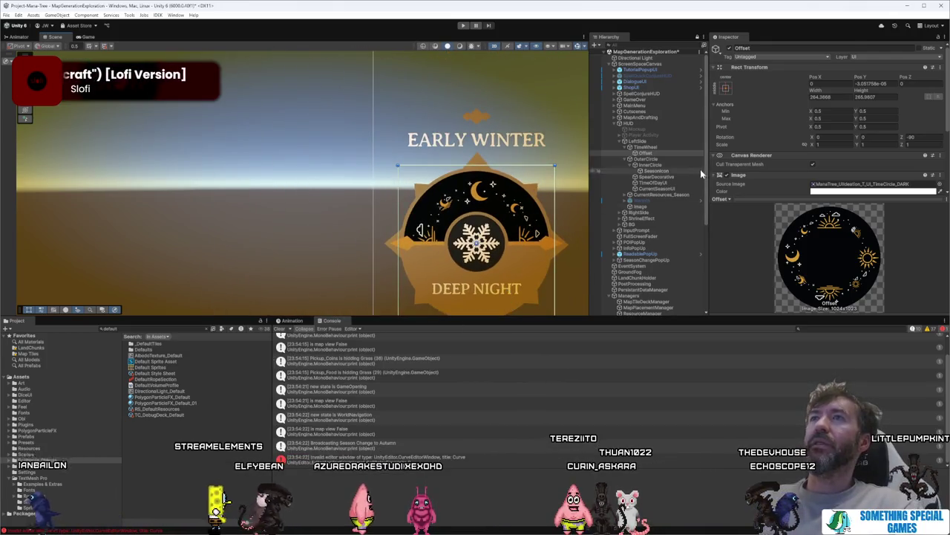
left_click(674, 176)
left_click(673, 170)
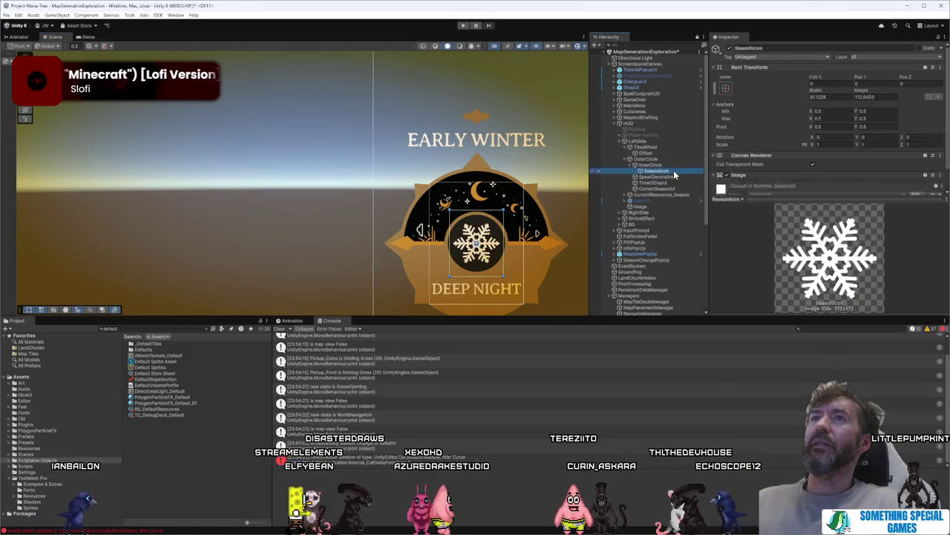
left_click(671, 164)
left_click(672, 176)
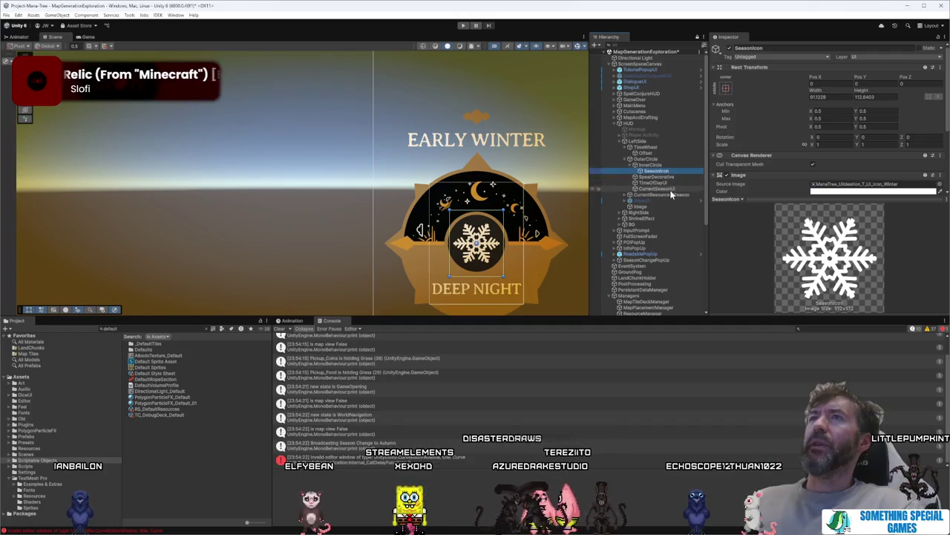
left_click(672, 183)
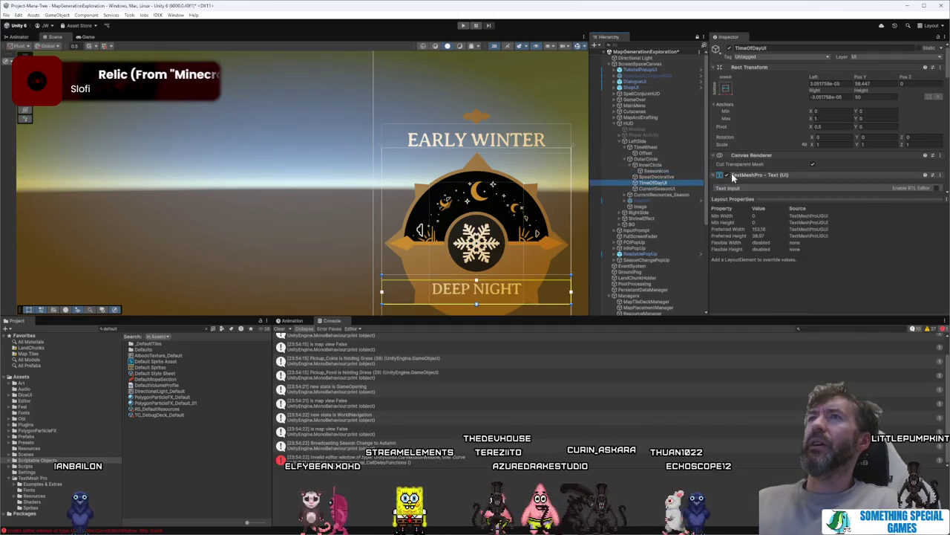
left_click(727, 49)
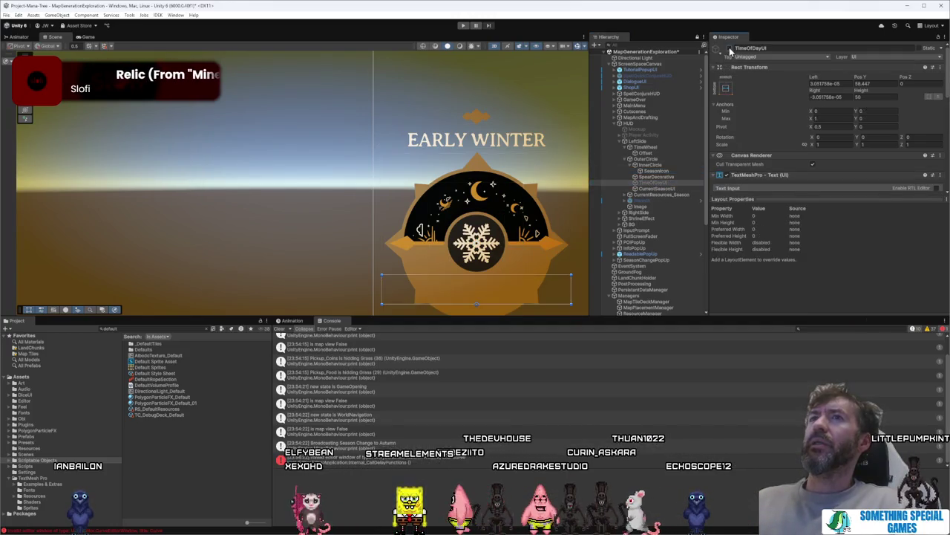
Step: Try dragging the EARLY WINTER label into the wheel's lower band, then undo the move
left_click(672, 178)
left_click(672, 188)
left_click_drag(497, 146, 497, 291)
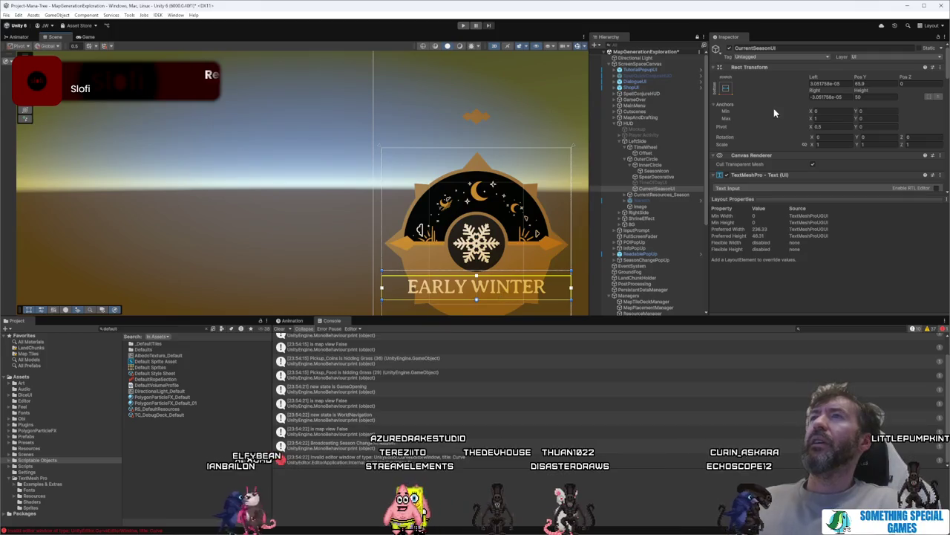
key("ctrl+z")
key("ctrl+z")
Step: Move the EARLY WINTER season label down into the wheel's lower band
left_click(692, 183)
key("alt+shift+a")
left_click(823, 131)
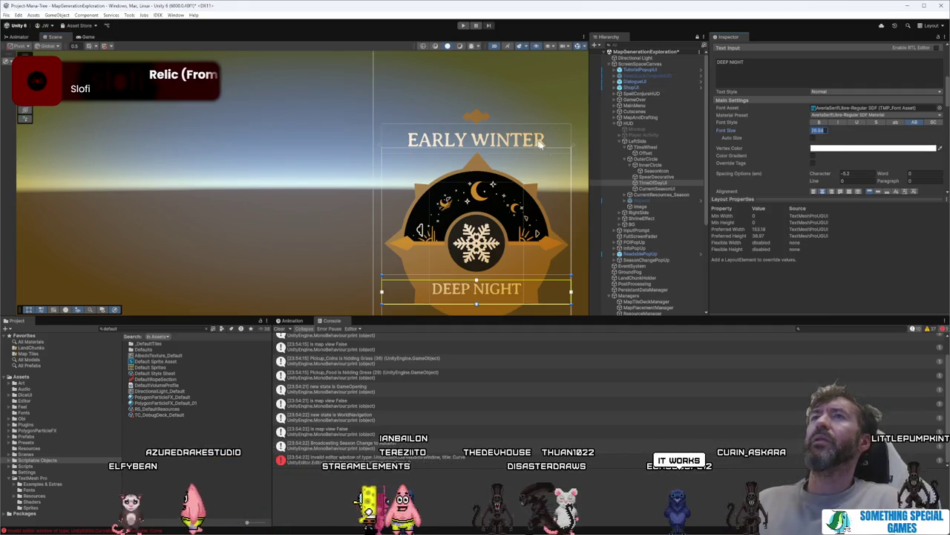
left_click(666, 171)
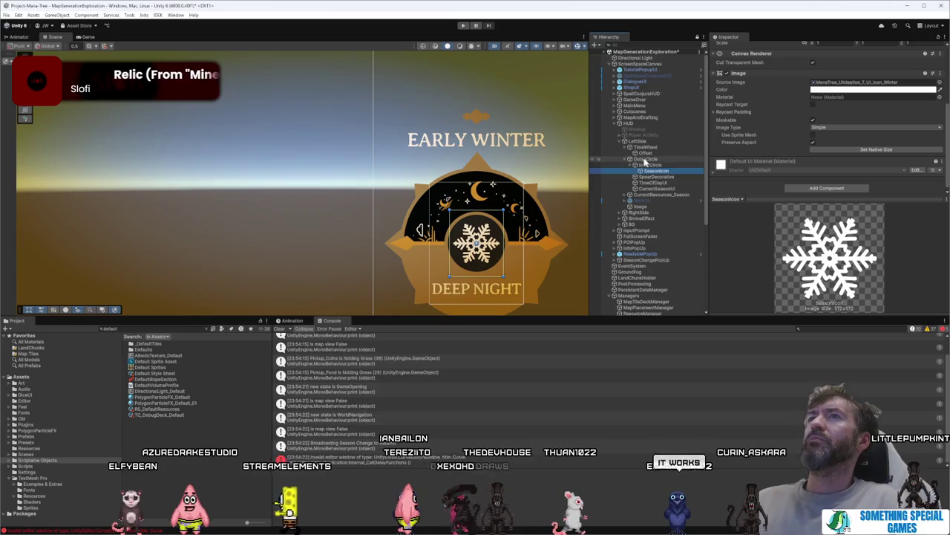
left_click(677, 188)
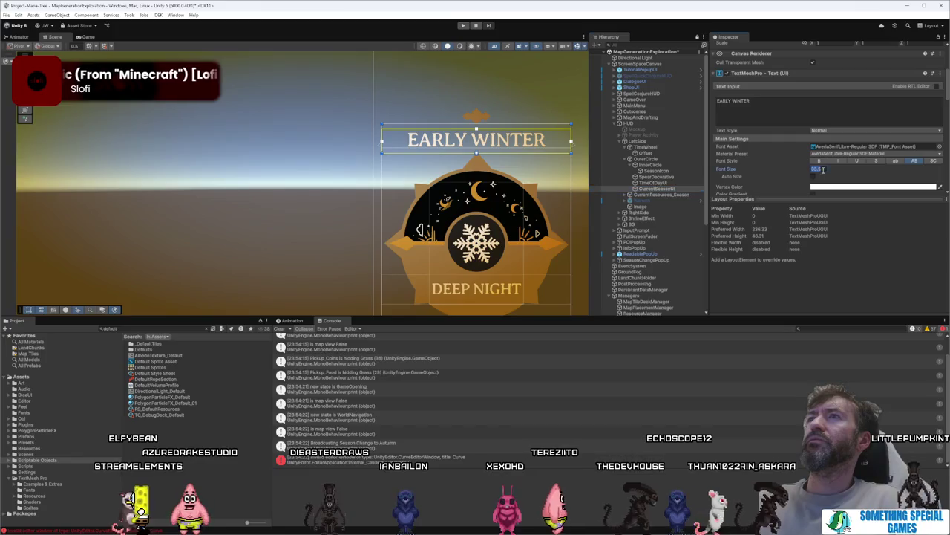
left_click_drag(525, 173, 508, 306)
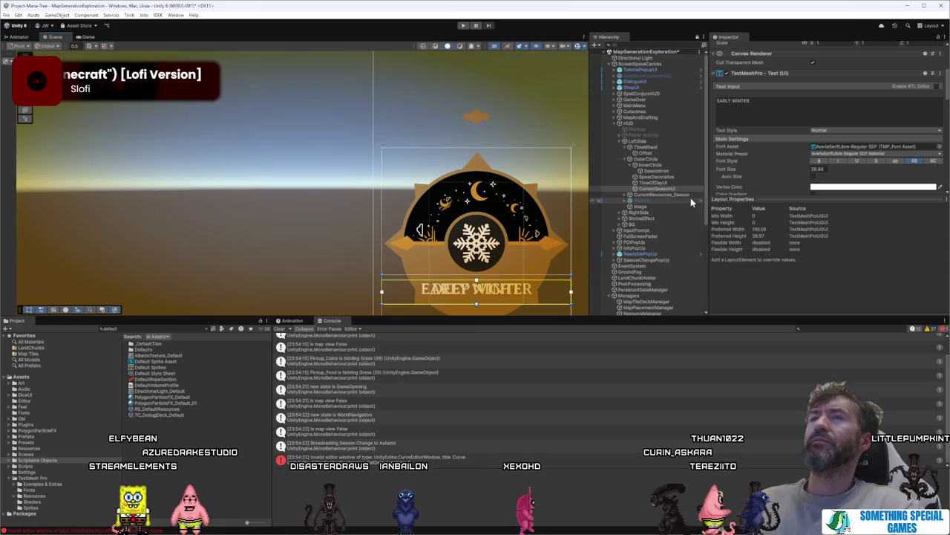
Step: Tighten EARLY WINTER's character spacing and shrink its font size to 23.08
left_click(674, 183)
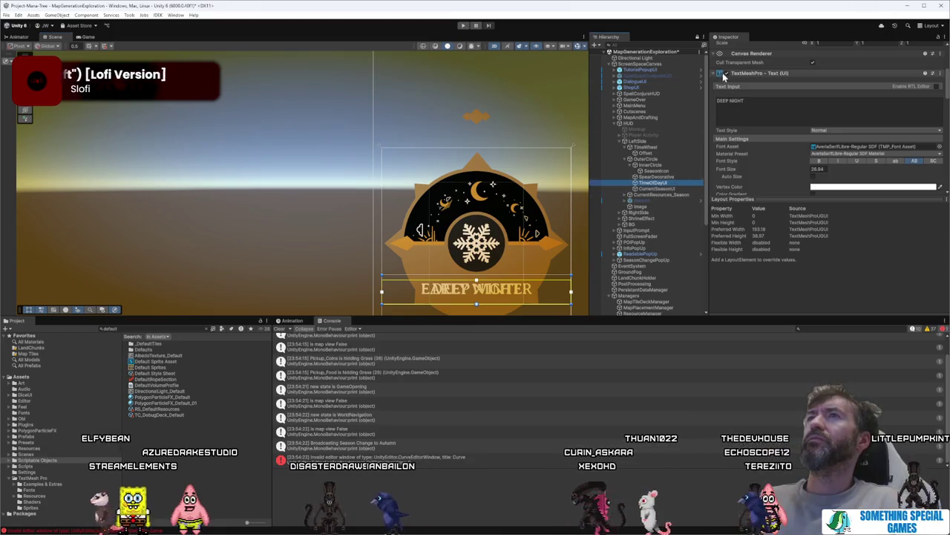
scroll(725, 76, "up", 3)
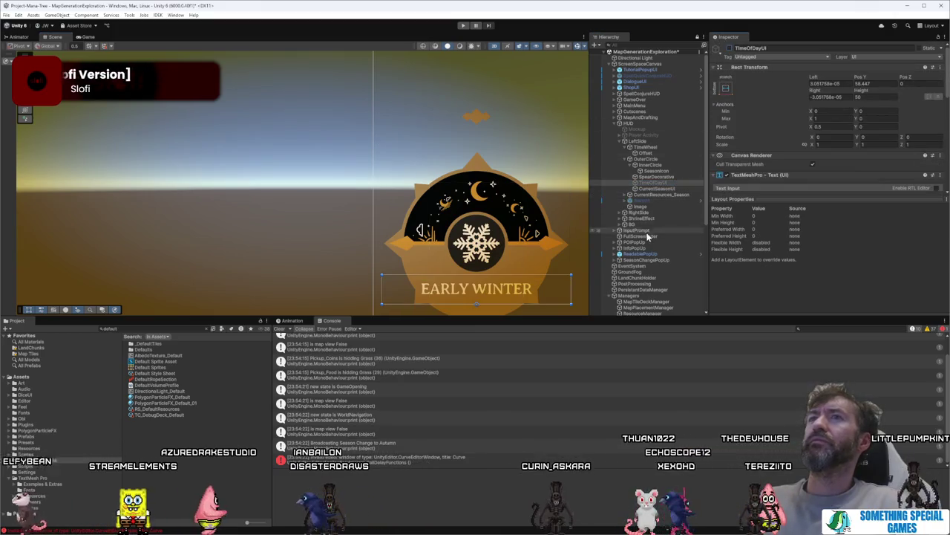
left_click(664, 190)
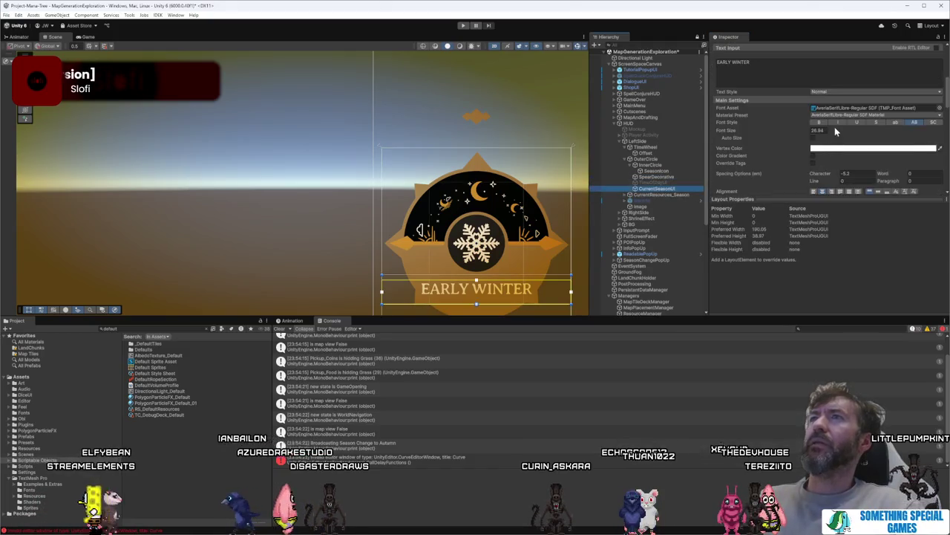
scroll(835, 129, "down", 5)
mouse_move(833, 95)
left_mouse_down()
mouse_move(814, 95)
mouse_move(787, 77)
left_mouse_up()
scroll(841, 82, "up", 1)
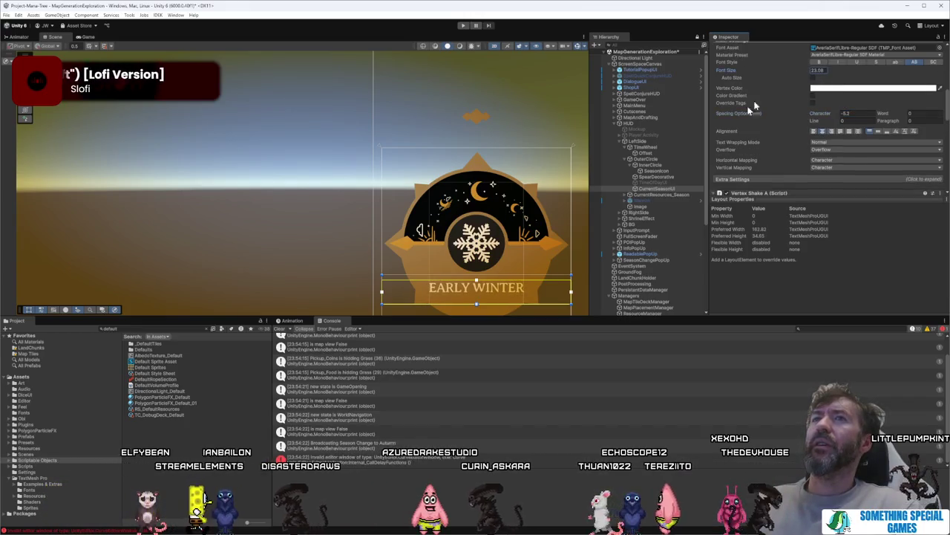
left_click_drag(478, 290, 484, 290)
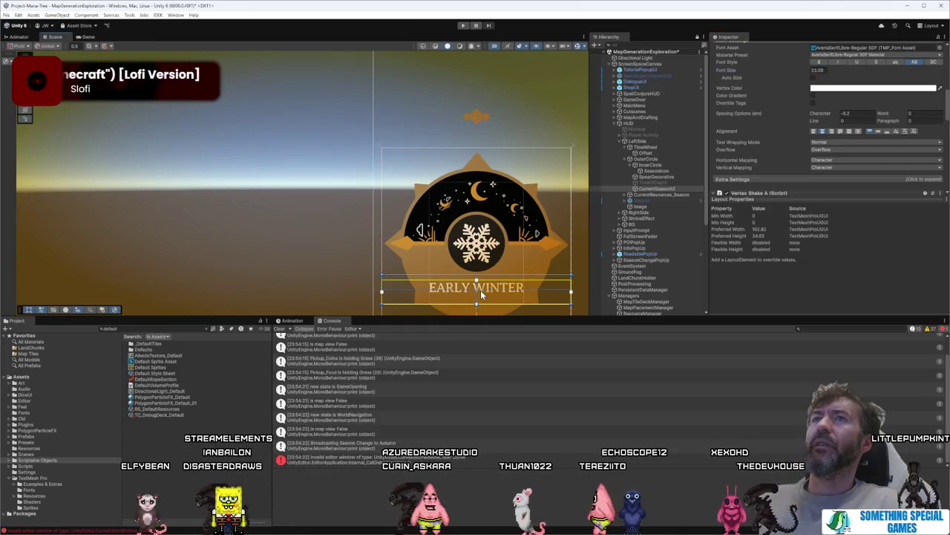
scroll(532, 231, "down", 3)
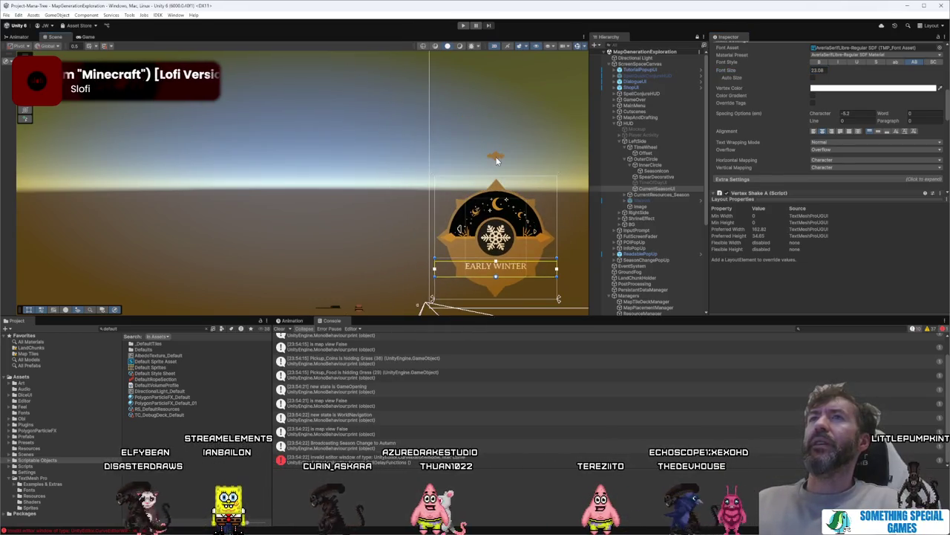
left_click(498, 161)
left_click(497, 160)
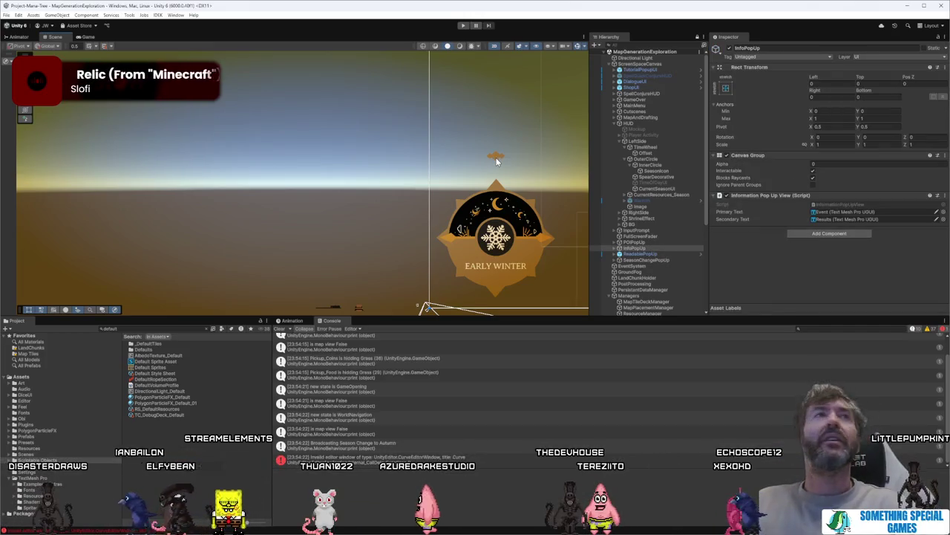
Step: Hide the orange diamond ornament above the wheel and adjust its colour
left_click(668, 194)
left_click(661, 170)
left_click(669, 164)
left_click(653, 153)
left_click(666, 206)
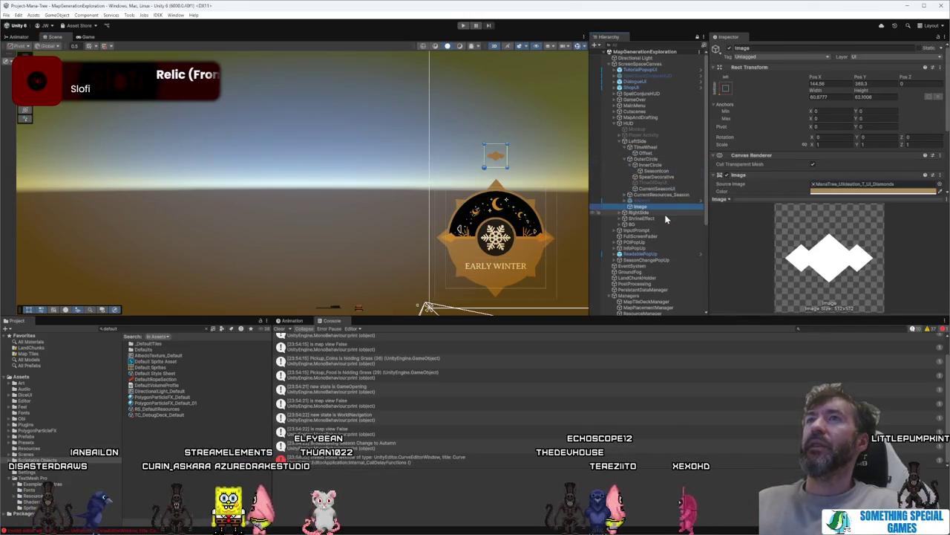
left_click(731, 49)
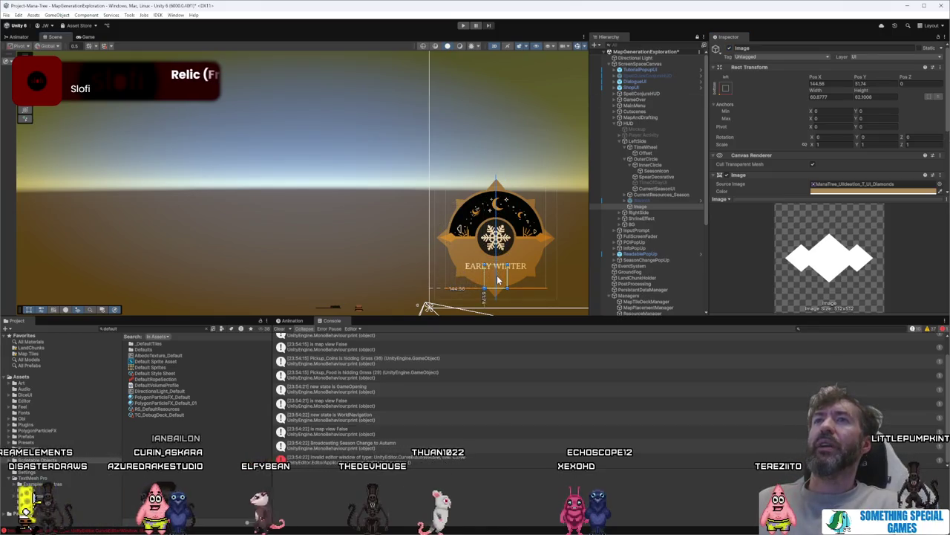
left_click(940, 192)
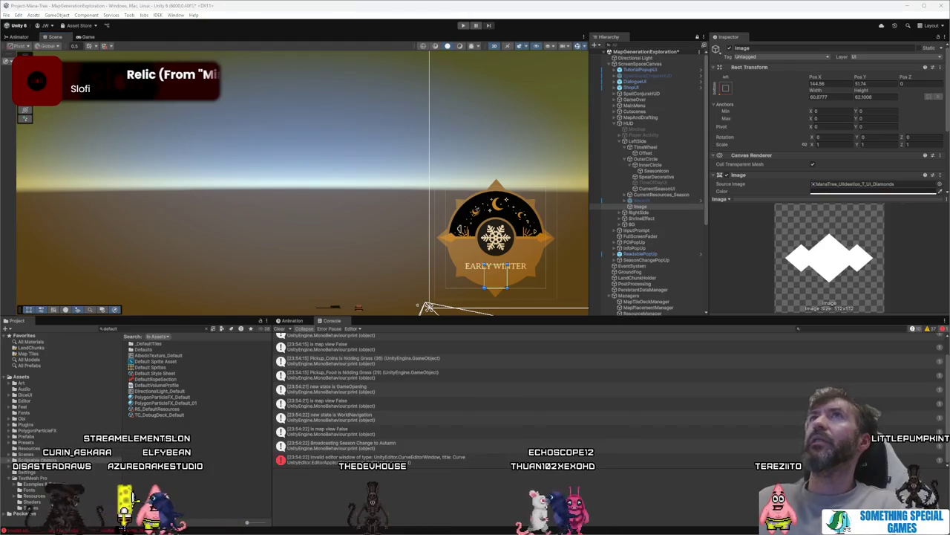
left_click(536, 138)
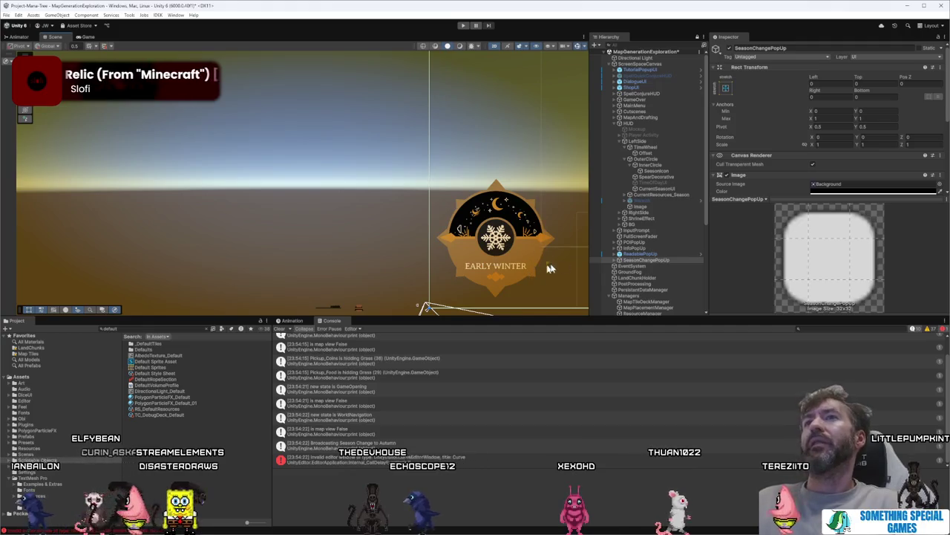
left_click(659, 206)
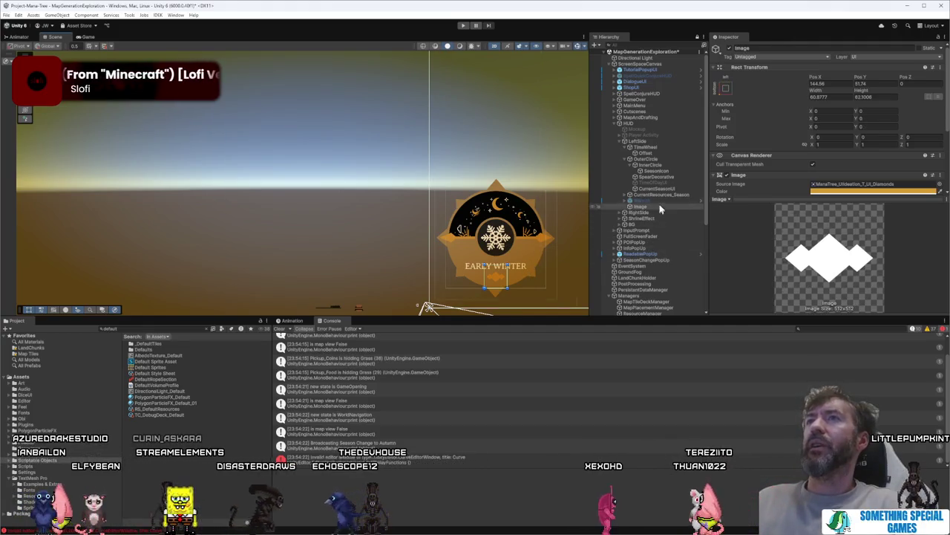
Step: Look through the season wheel's parts and select the CurrentSeasonUI label
left_click(665, 171)
left_click(673, 177)
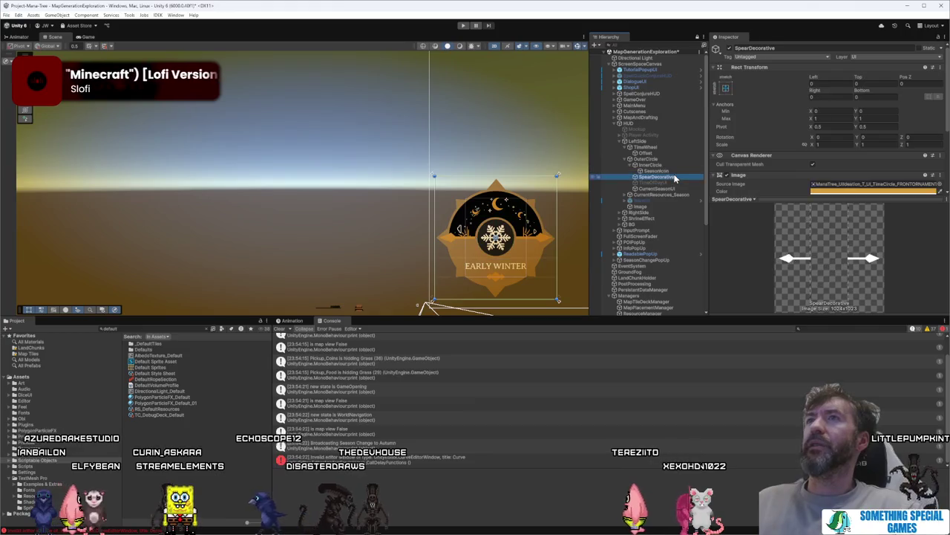
left_click(674, 160)
left_click(674, 154)
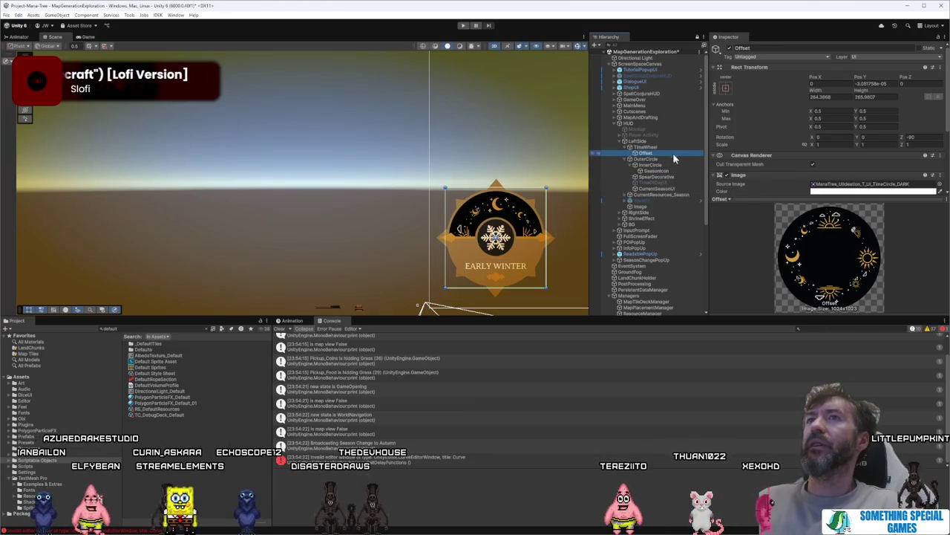
left_click(670, 148)
left_click(671, 153)
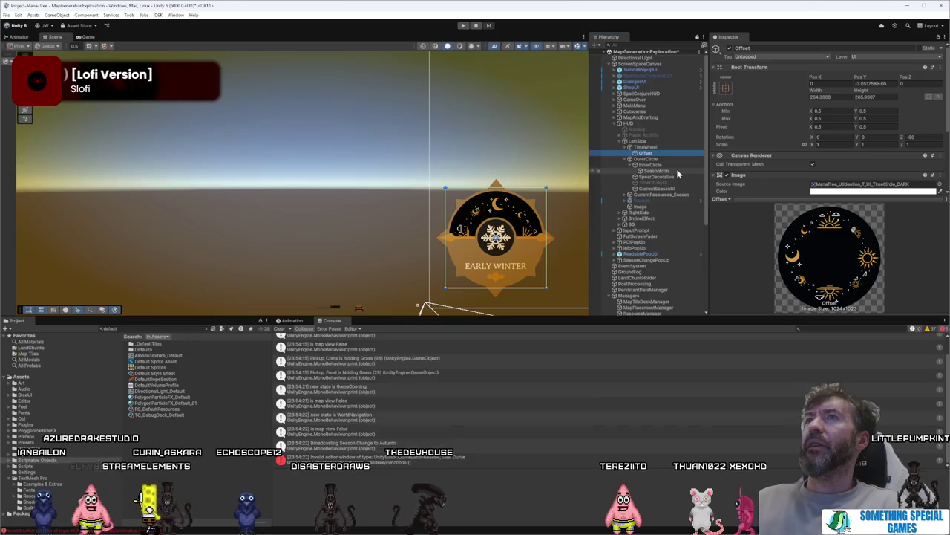
left_click(677, 188)
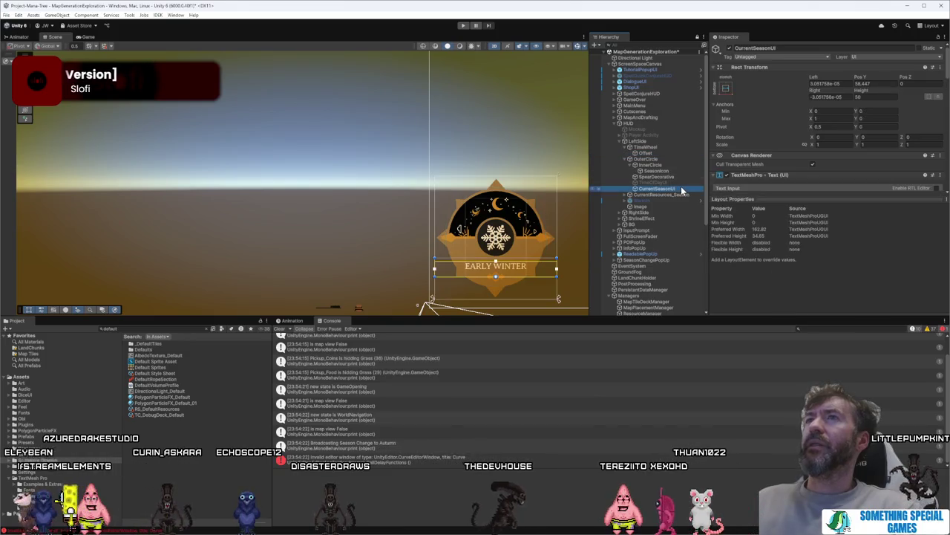
left_click(670, 148)
left_click(672, 153)
left_click(676, 177)
left_click(654, 164)
left_click(677, 177)
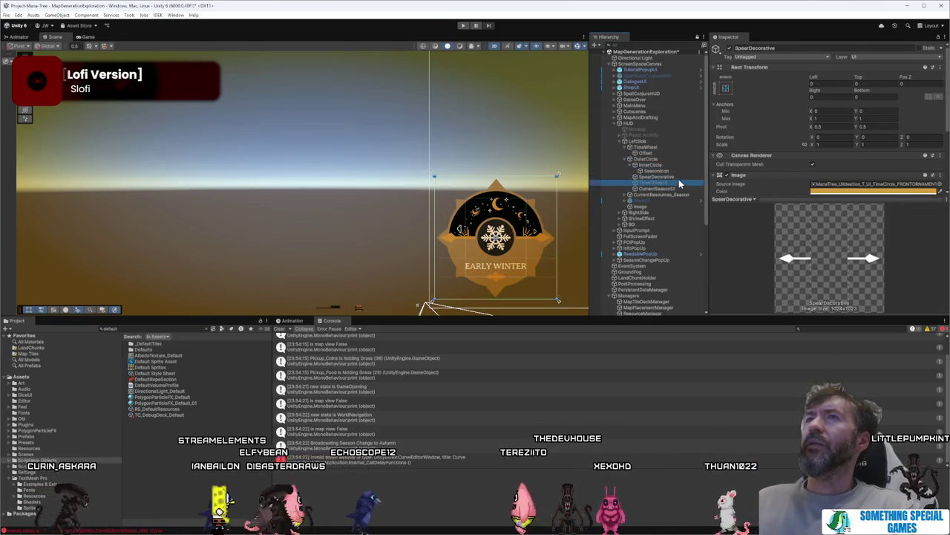
left_click(677, 188)
Step: Nudge the EARLY WINTER label slightly to Pos Y 64.3 and save the scene
left_click_drag(523, 263, 523, 265)
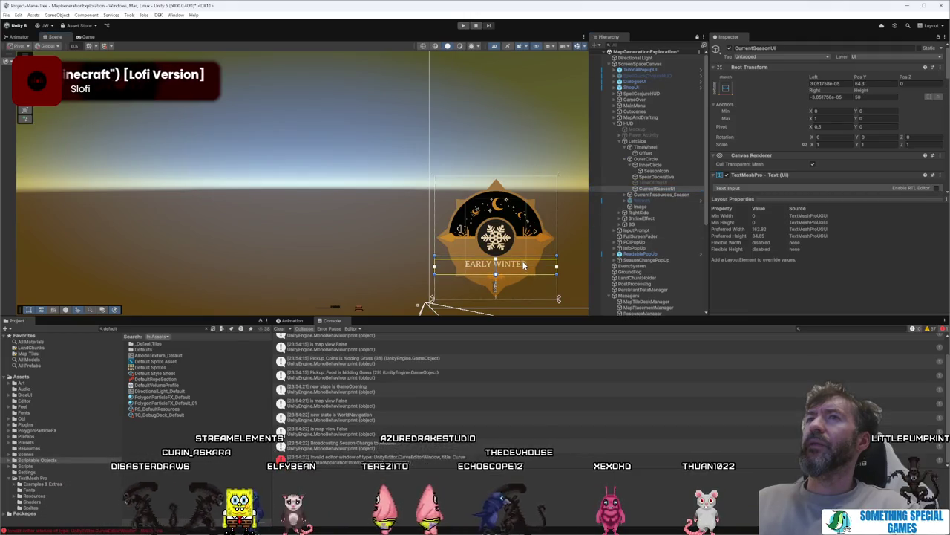
left_click(580, 249)
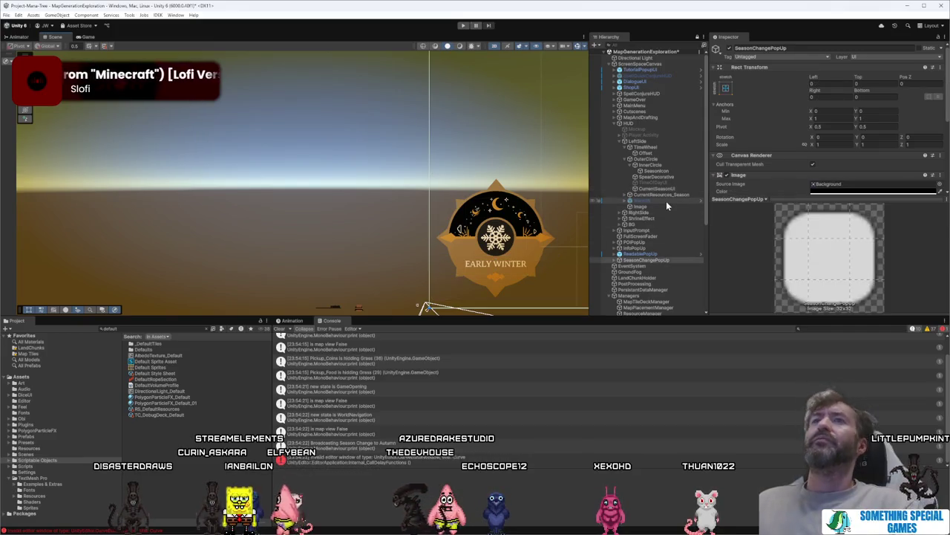
key("ctrl+s")
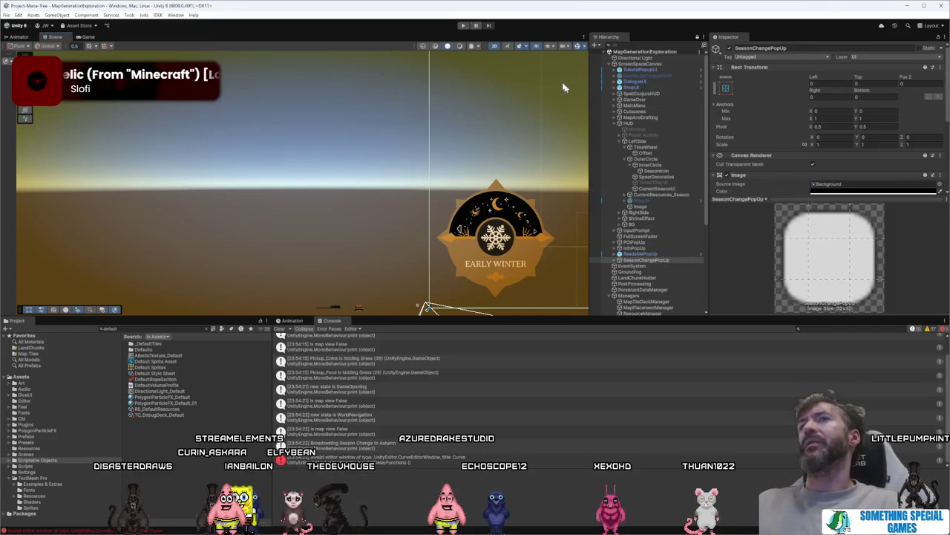
scroll(526, 102, "down", 5)
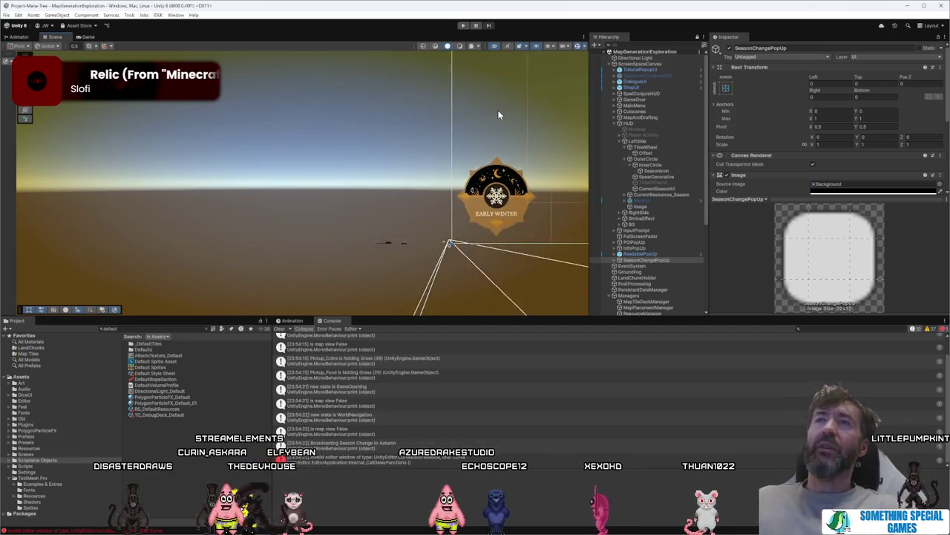
Step: Deactivate CurrentResources_Season so its stairs emblem disappears from the HUD
left_click(335, 146)
left_click(324, 142)
key("f")
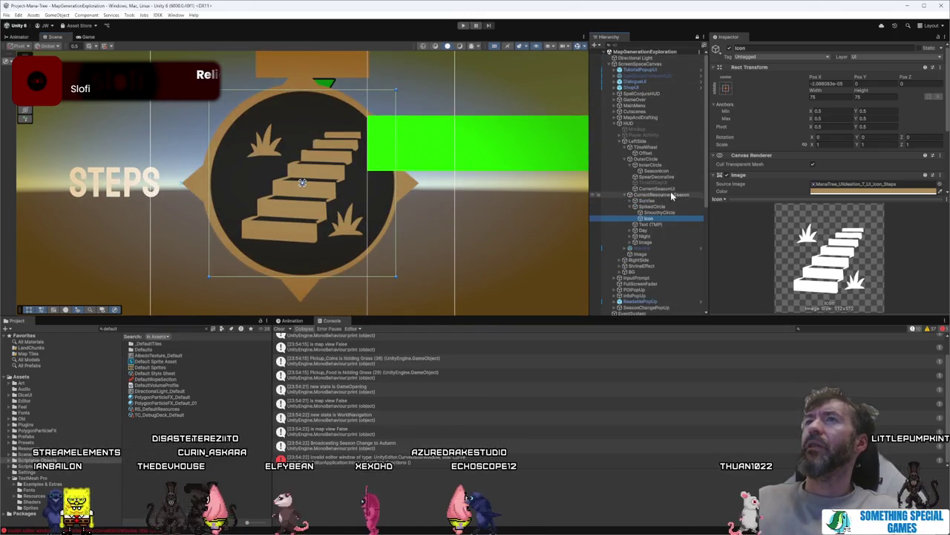
left_click(667, 208)
left_click(649, 219)
left_click(661, 195)
left_click(727, 47)
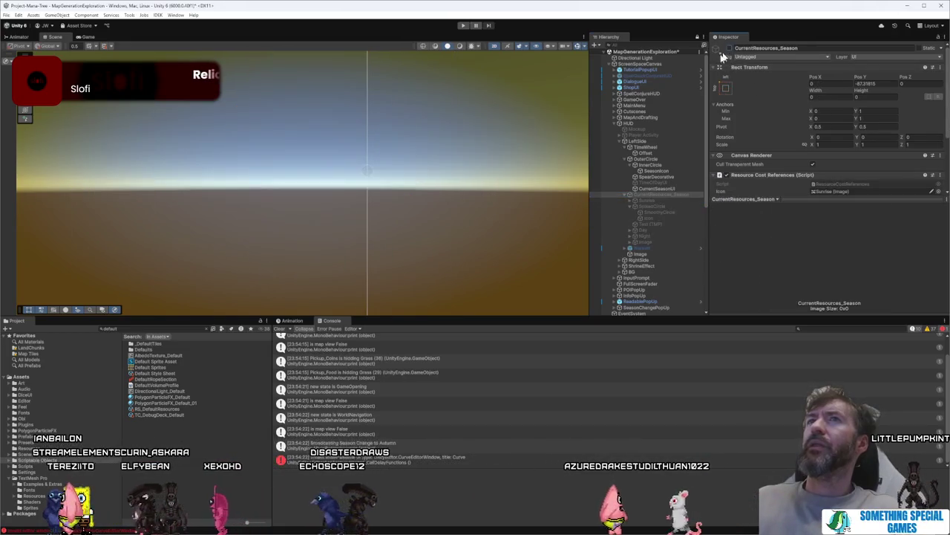
Step: Pan and zoom to view the whole canvas, selecting the popup objects
scroll(499, 153, "down", 8)
mouse_move(362, 166)
left_mouse_down()
mouse_move(458, 187)
mouse_move(439, 186)
left_mouse_up()
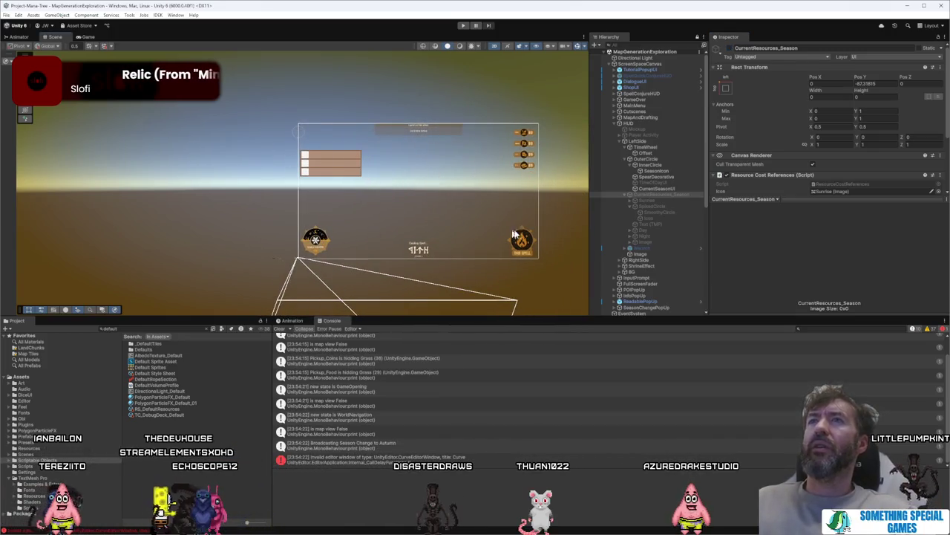
scroll(536, 238, "up", 4)
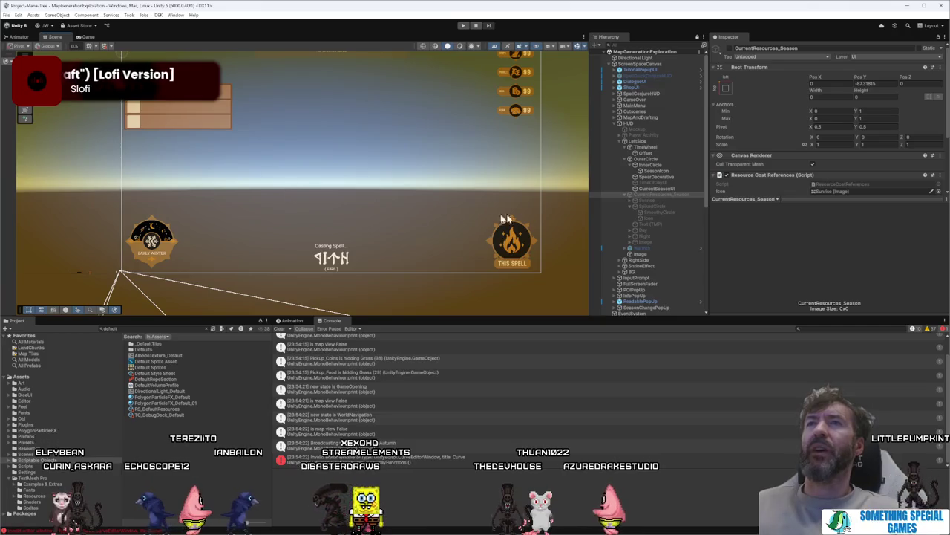
left_click(512, 245)
left_click(512, 245)
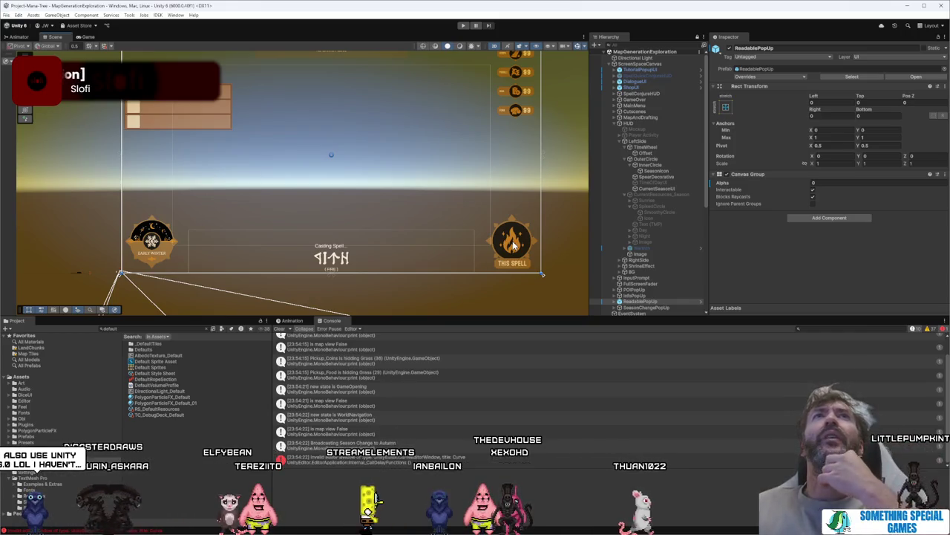
Step: Select the active spell icon and its BG parent, framing the badge in view
left_click(512, 245)
left_click(513, 245)
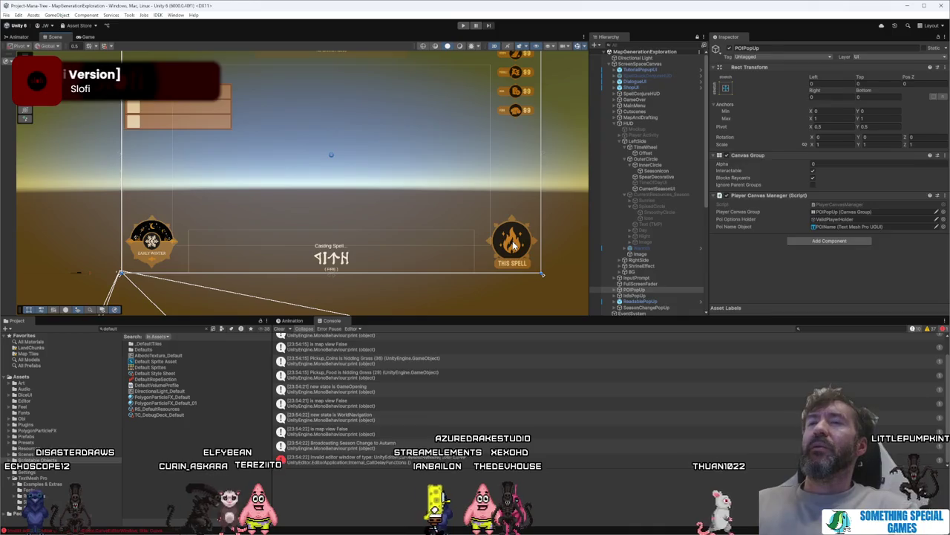
left_click(512, 245)
left_click(512, 245)
left_click(511, 243)
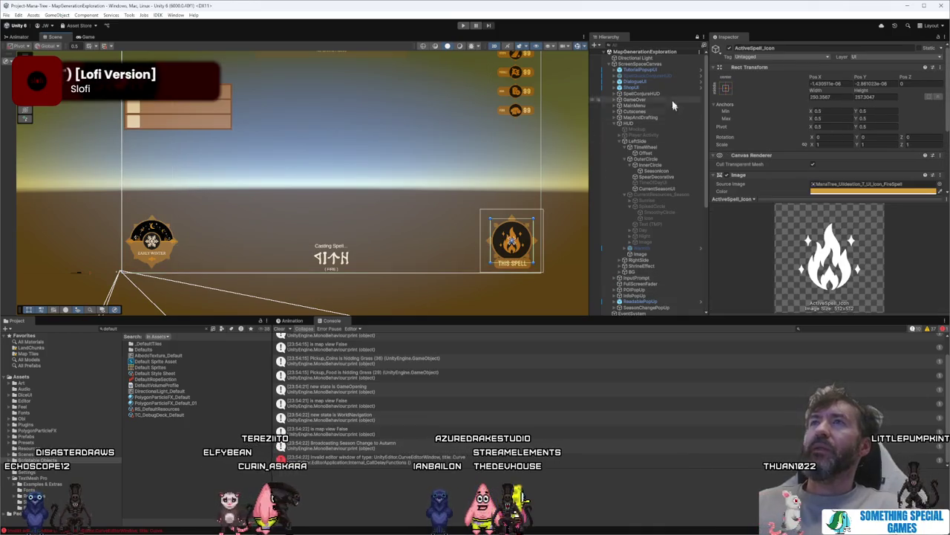
key("f")
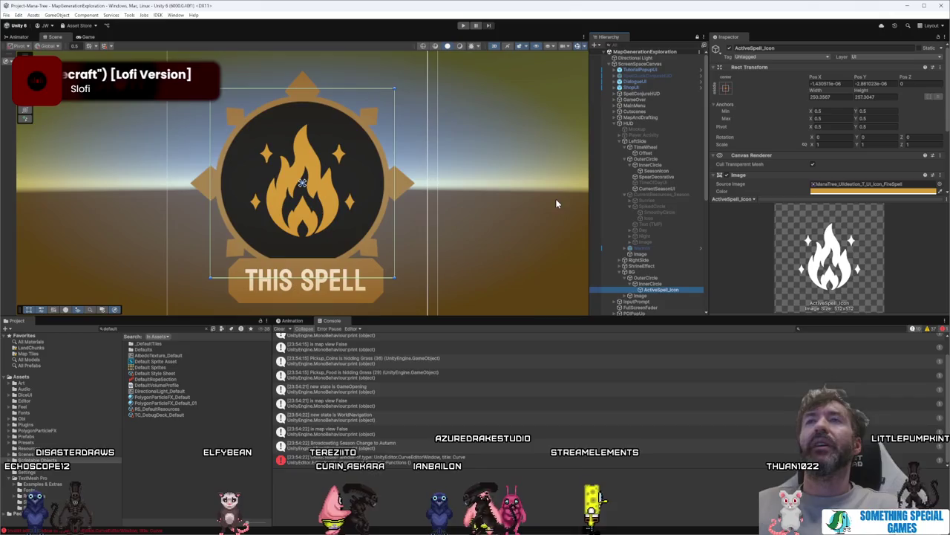
left_click(651, 272)
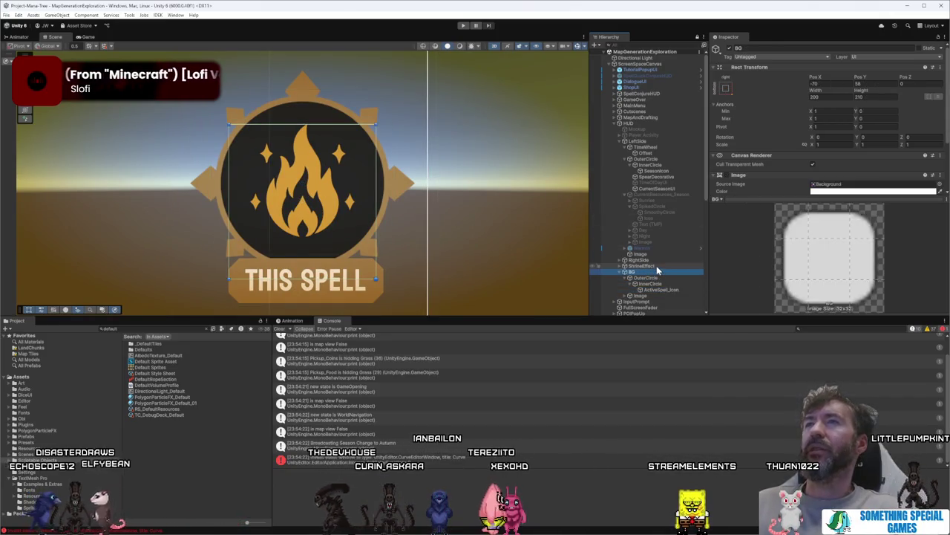
scroll(383, 203, "down", 1)
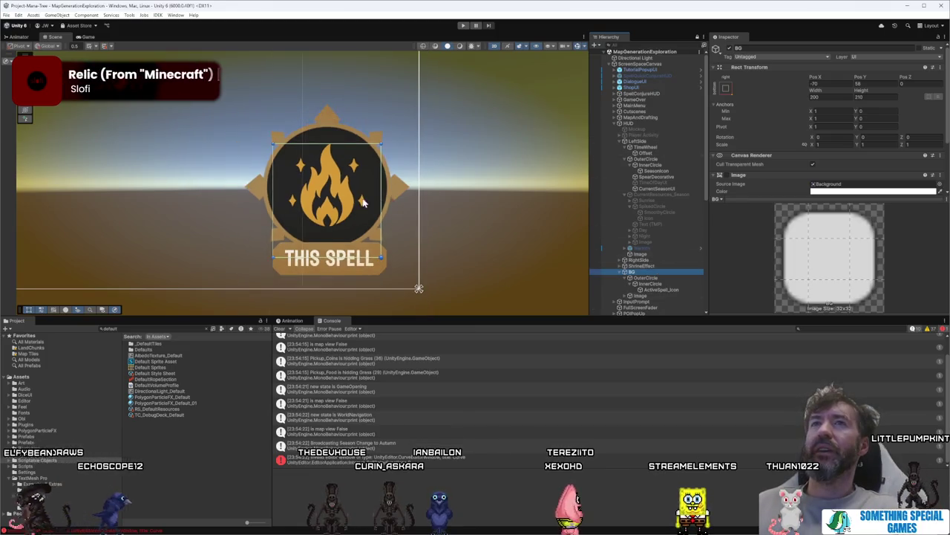
scroll(364, 202, "down", 3)
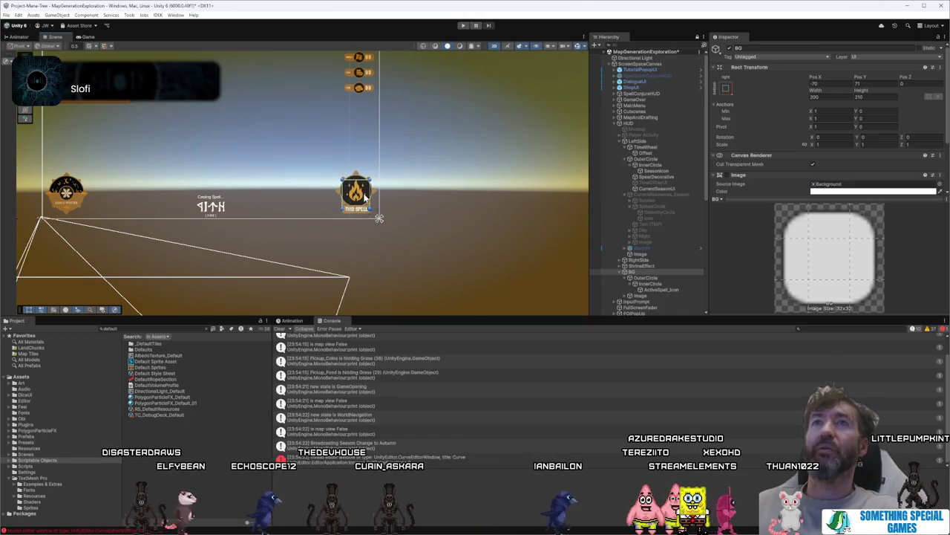
Step: Drag the spell badge beside the EARLY WINTER label and raise it slightly
left_click_drag(364, 197, 74, 211)
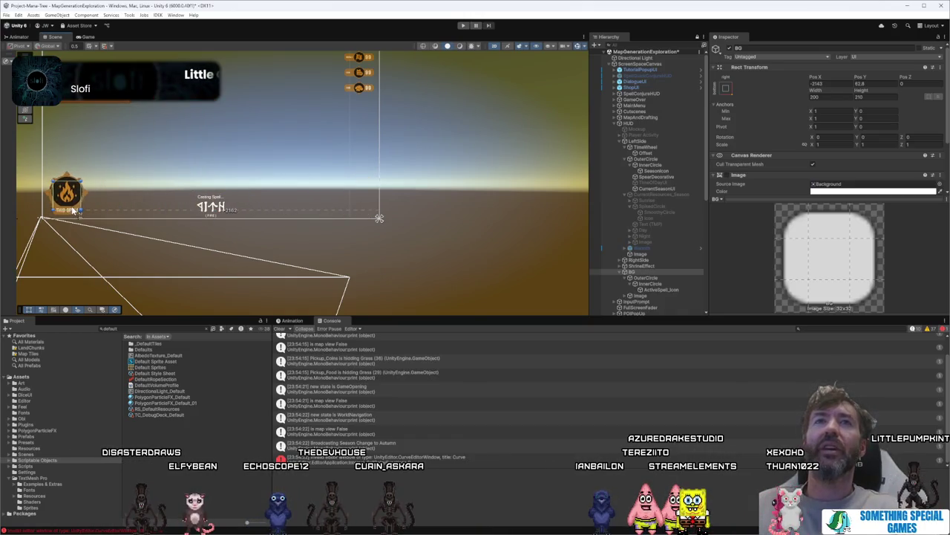
key("f")
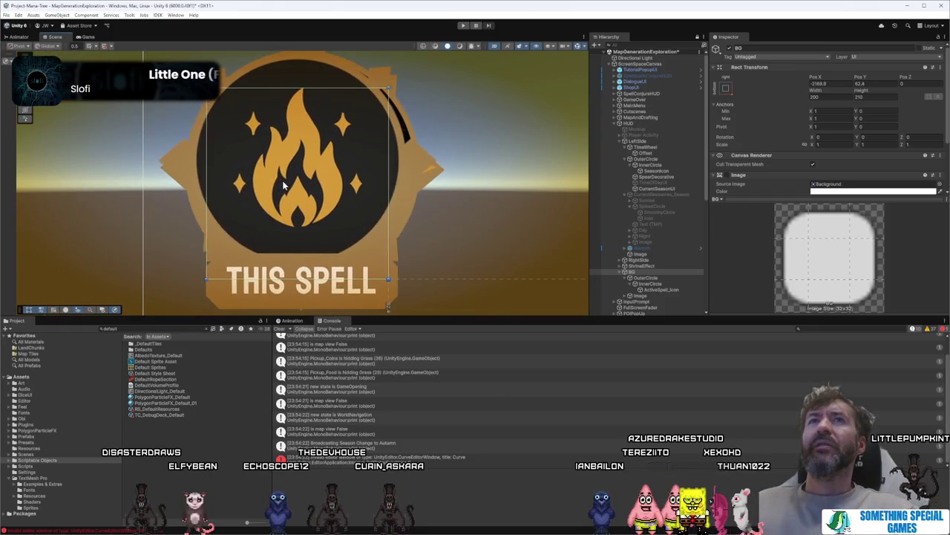
scroll(285, 185, "down", 3)
mouse_move(360, 184)
left_mouse_down()
mouse_move(497, 176)
mouse_move(490, 173)
left_mouse_up()
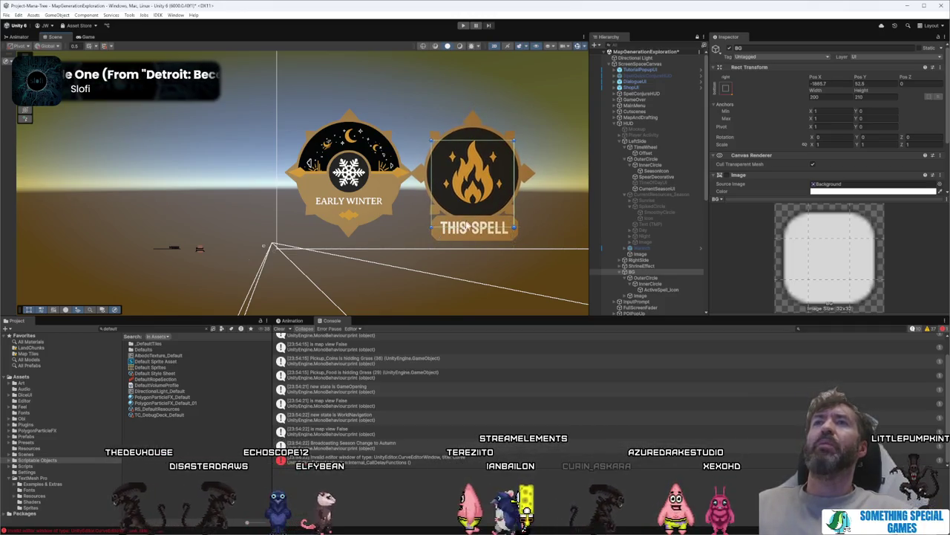
left_click_drag(494, 239, 491, 183)
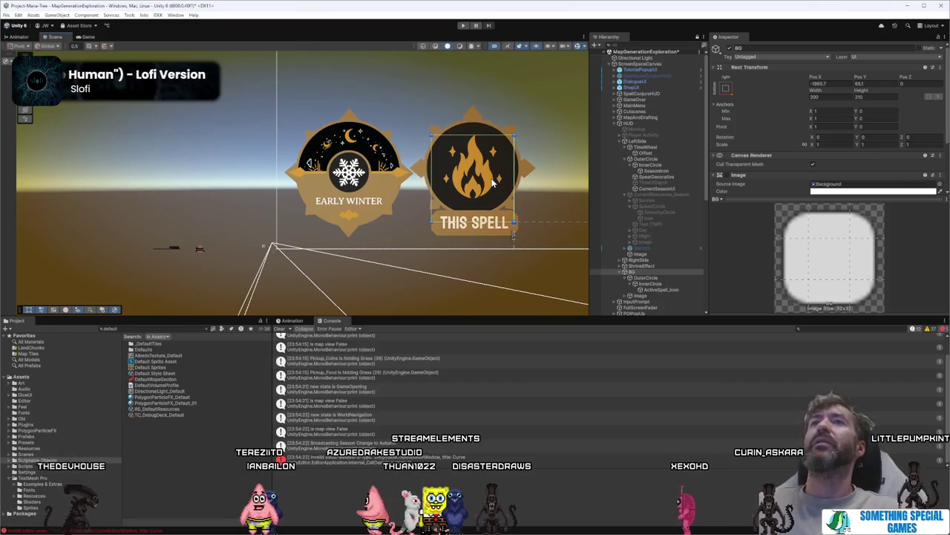
Step: Move the THIS SPELL badge to the canvas's lower-right corner, BG Pos X -74.4
scroll(492, 182, "down", 3)
scroll(512, 176, "up", 5)
scroll(517, 172, "down", 5)
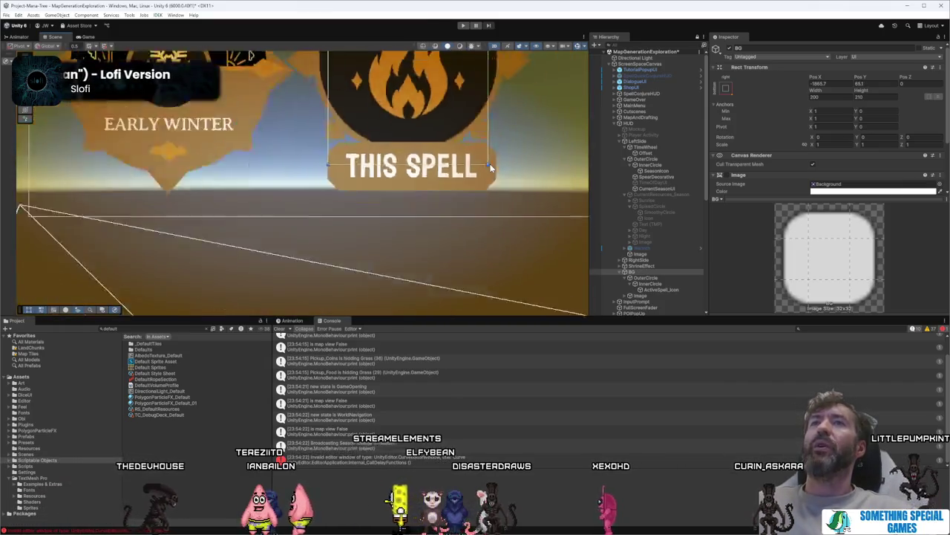
scroll(507, 169, "down", 5)
right_click(464, 202)
left_click(423, 185)
left_click_drag(423, 185, 371, 186)
left_click_drag(315, 209, 431, 208)
key("f")
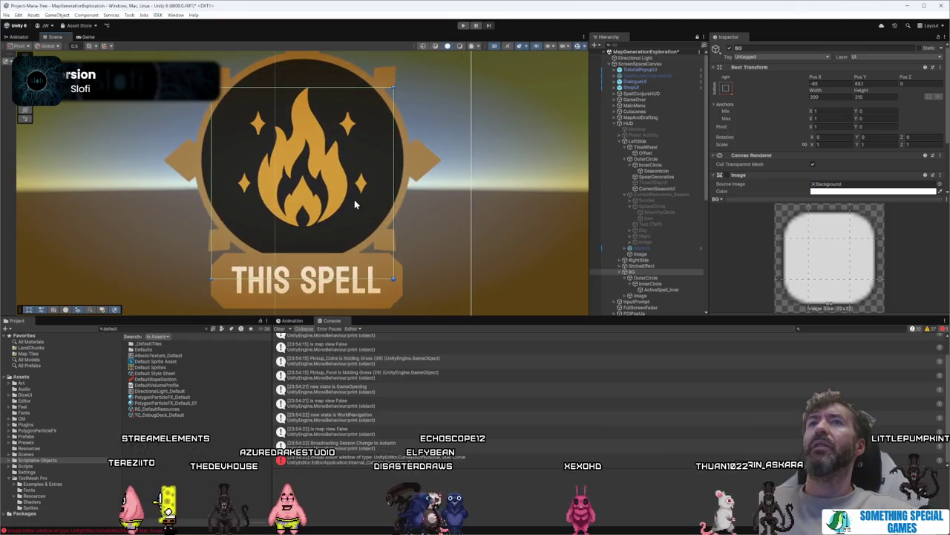
scroll(365, 199, "down", 6)
mouse_move(203, 194)
left_mouse_down()
mouse_move(478, 193)
mouse_move(330, 196)
mouse_move(389, 199)
left_mouse_up()
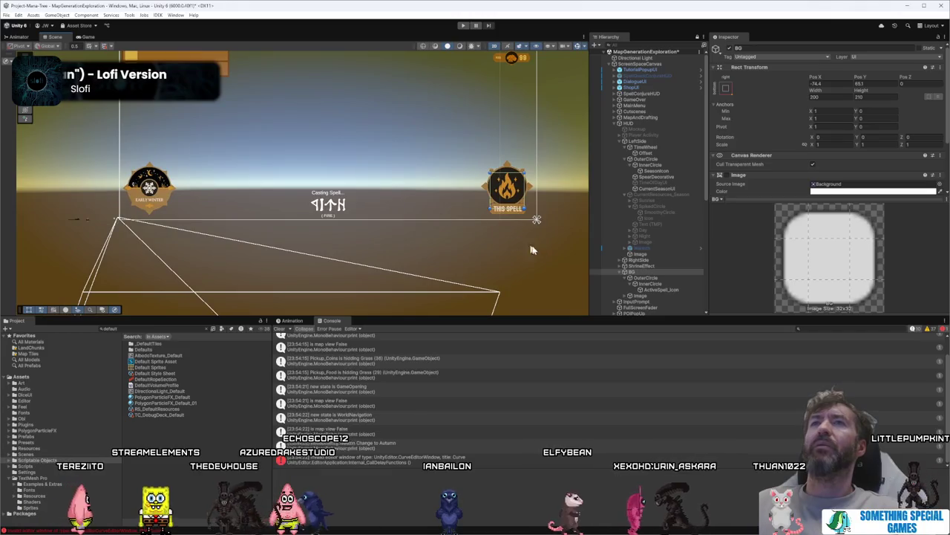
left_click(540, 254)
left_click(515, 193)
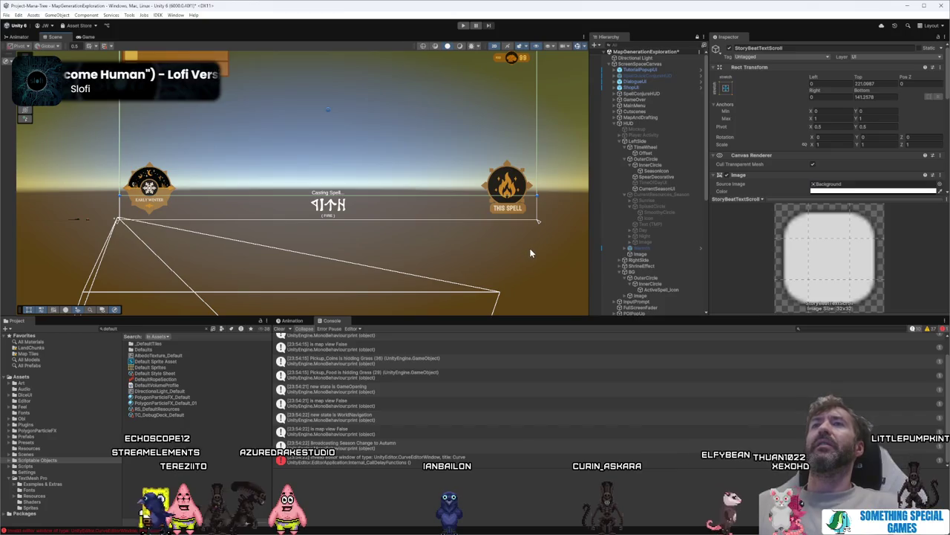
left_click(553, 249)
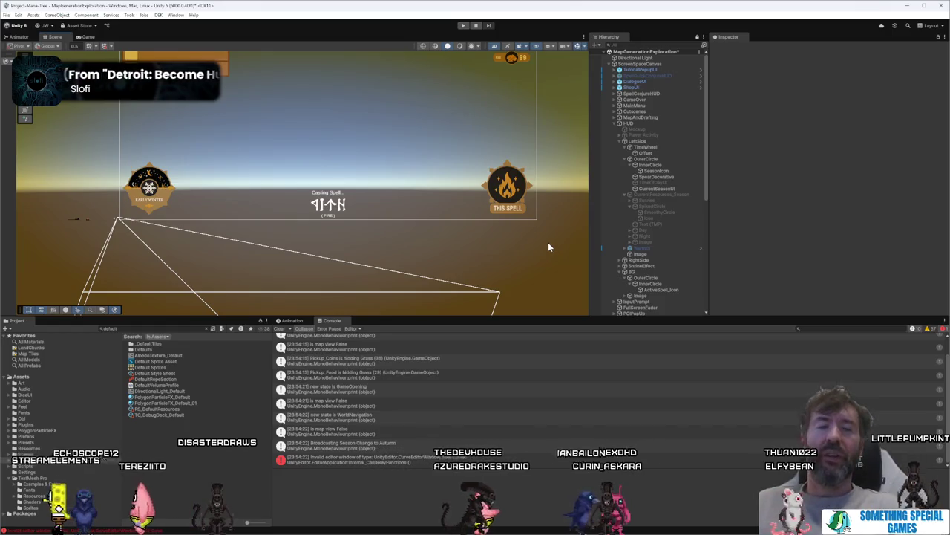
Step: Frame the UI canvas and enter Play mode to show the Project Mana Tree title screen
key("f")
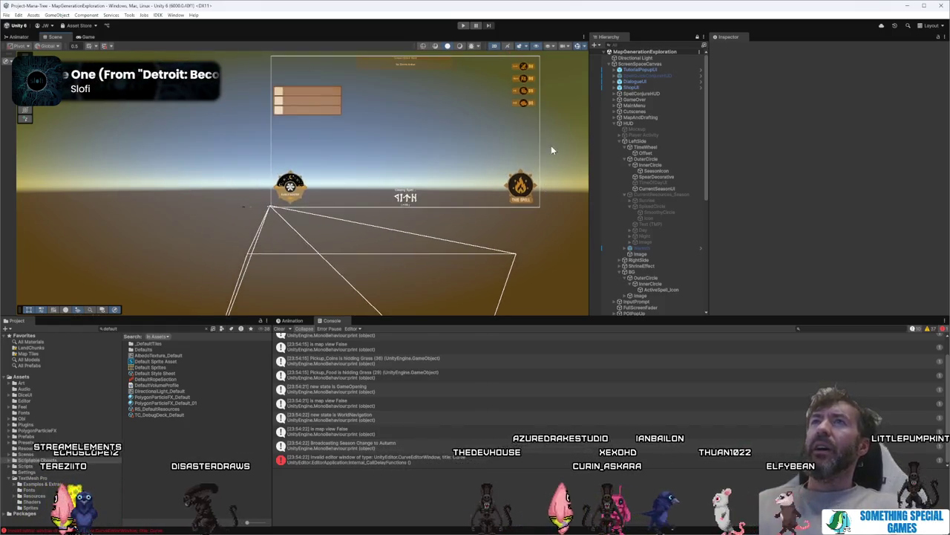
mouse_move(423, 533)
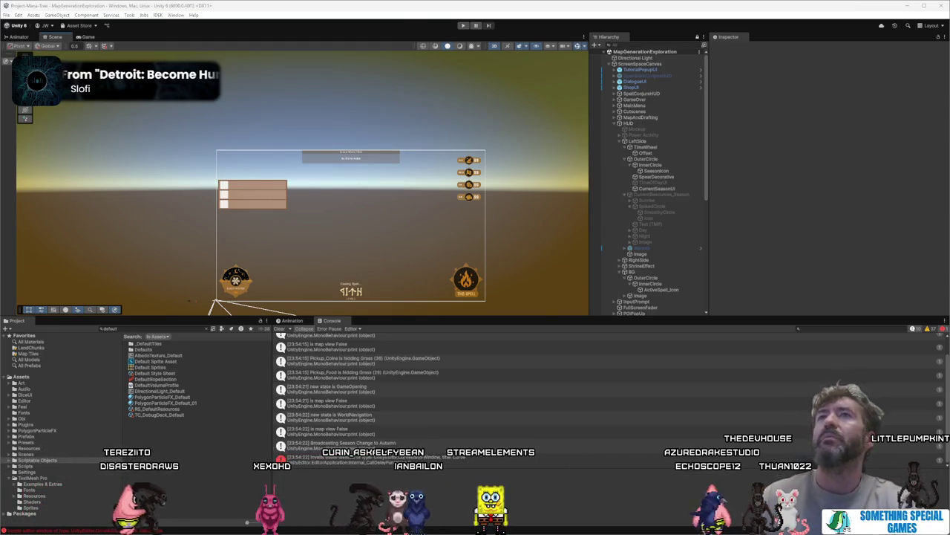
left_click(461, 25)
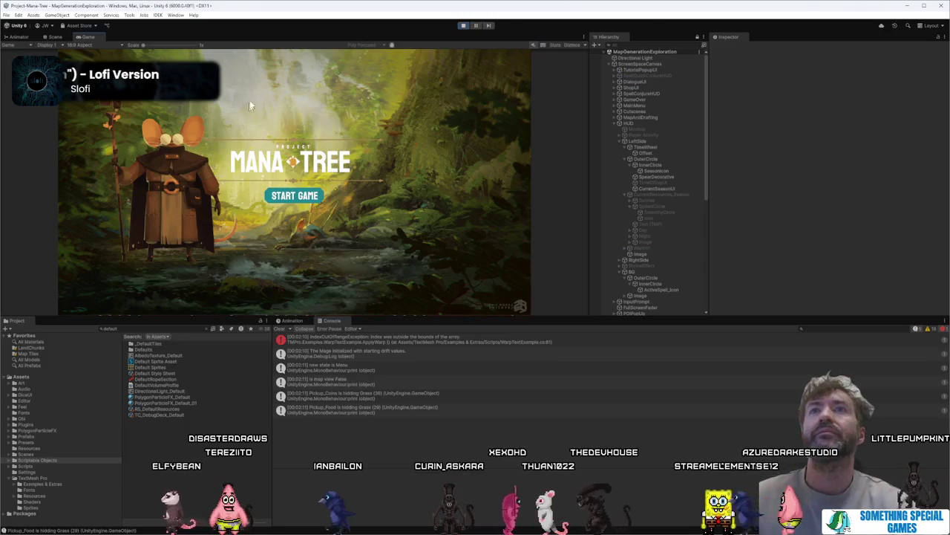
Step: Maximize the Game view so the Mana Tree title screen with START GAME fills the editor
double_click(92, 37)
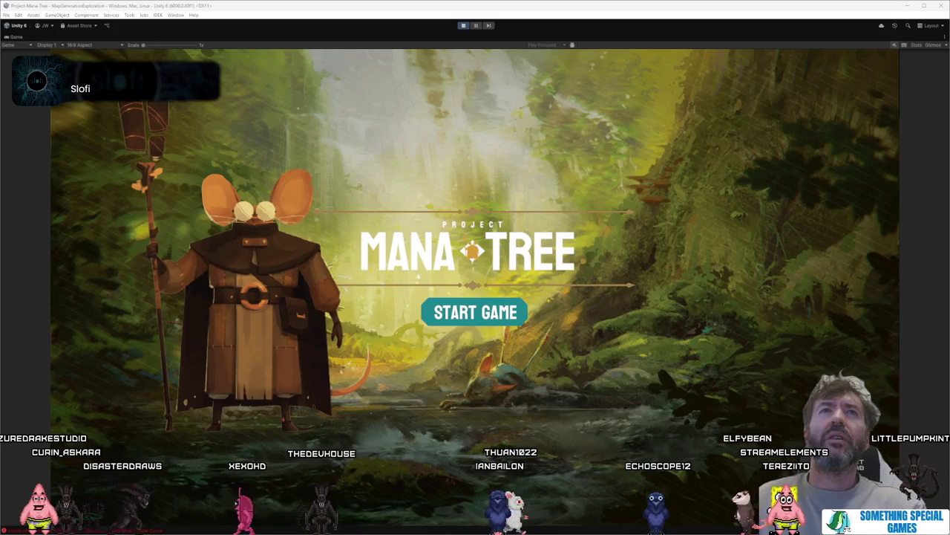
right_click(1, 108)
left_click(1, 114)
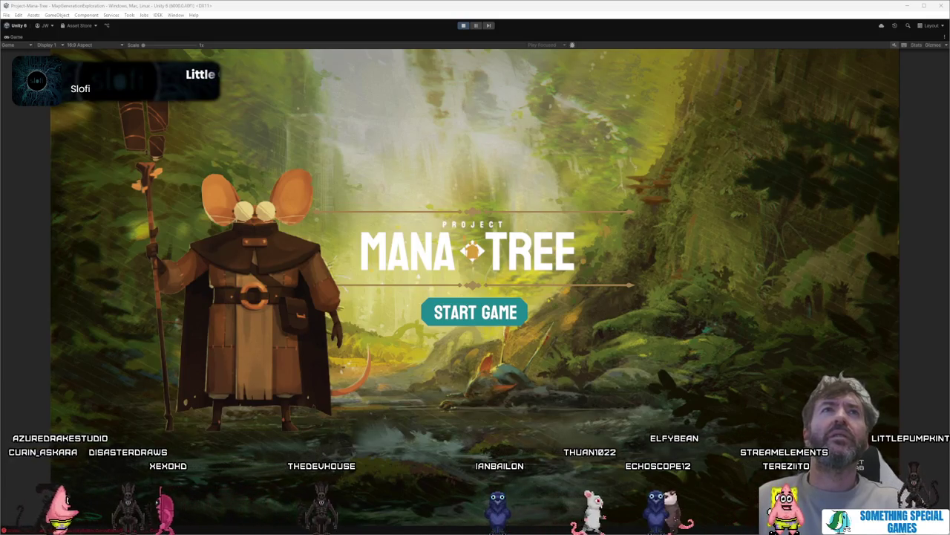